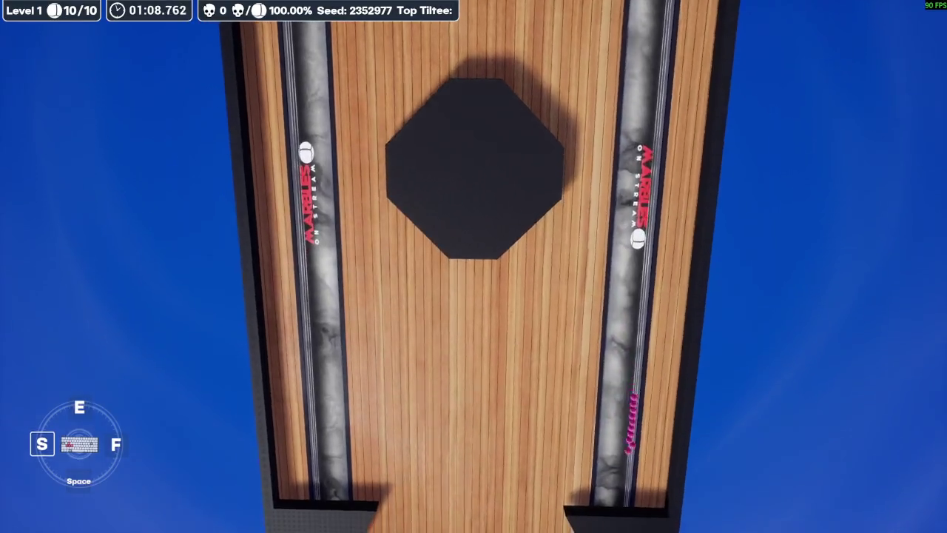
# - Turn off marble name labels, then tilt the board to roll all ten marbles around the loop and patterned corner
pyautogui.press('n')
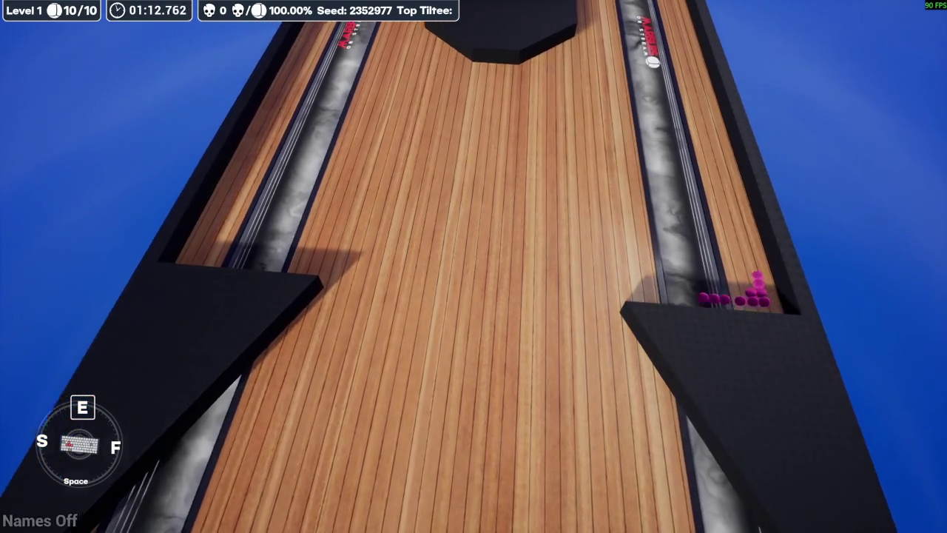
pyautogui.press('s')
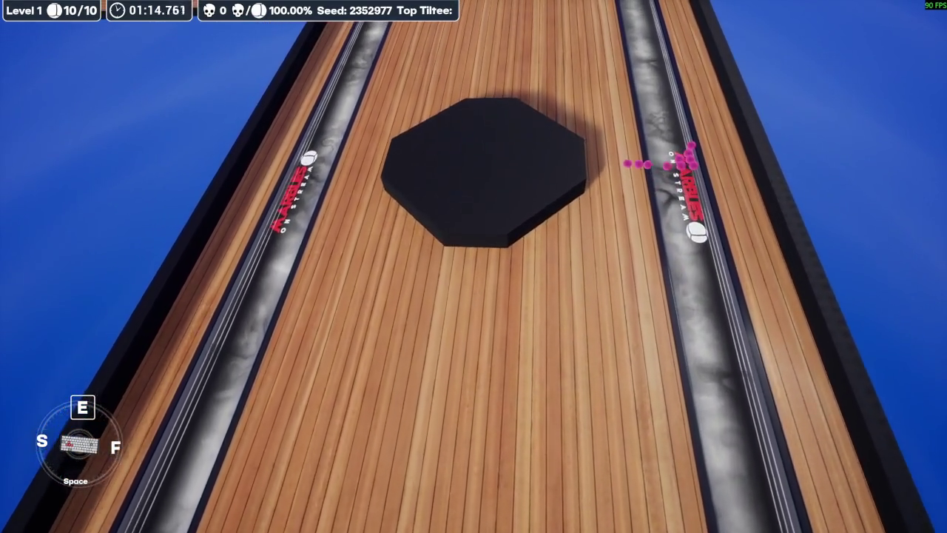
pyautogui.press('space')
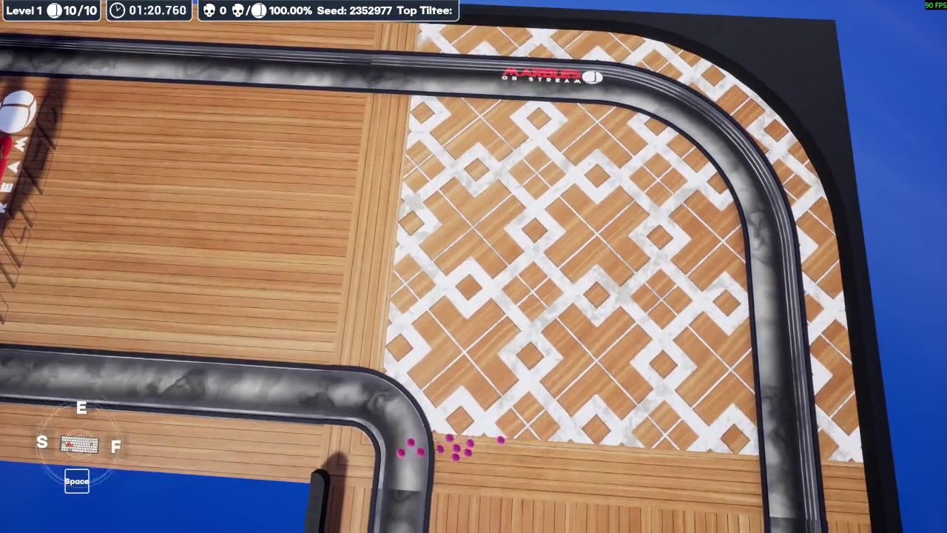
pyautogui.press('s')
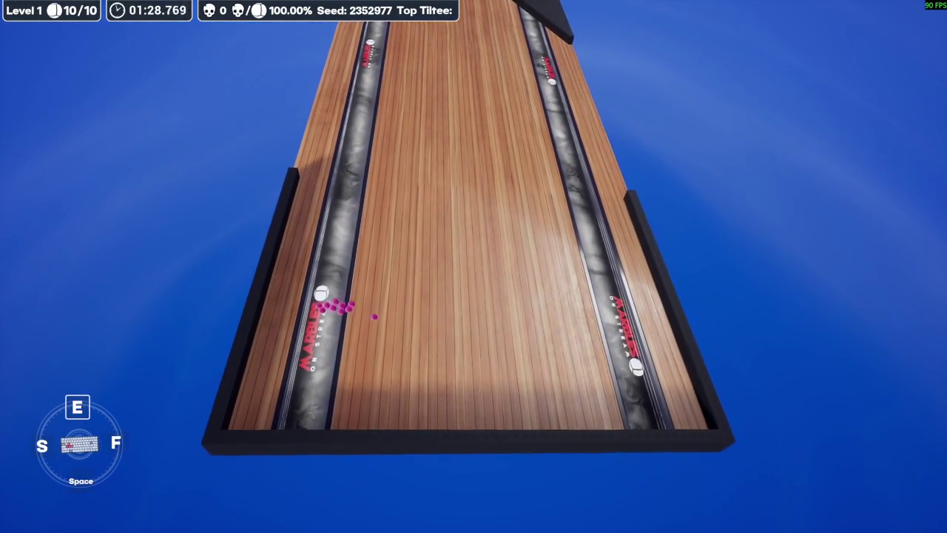
pyautogui.press('s')
pyautogui.press('f')
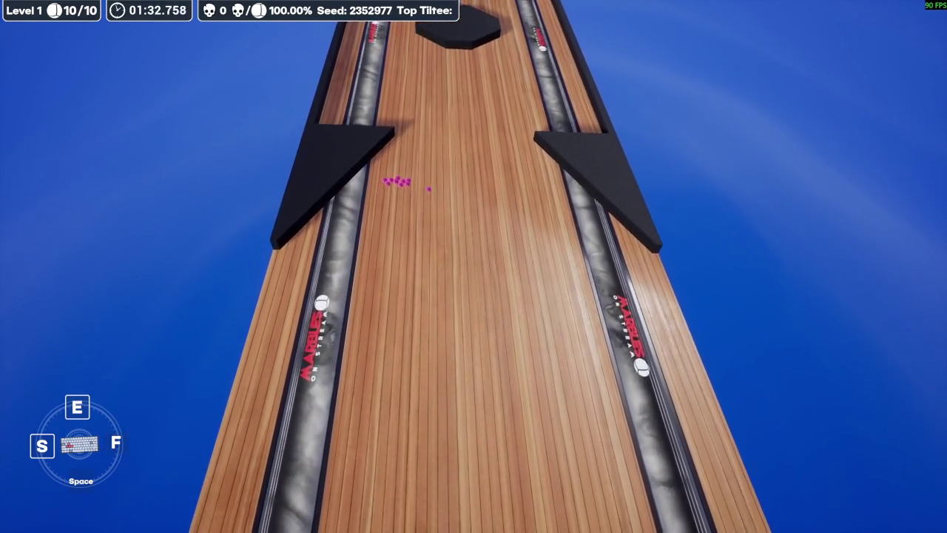
pyautogui.press('space')
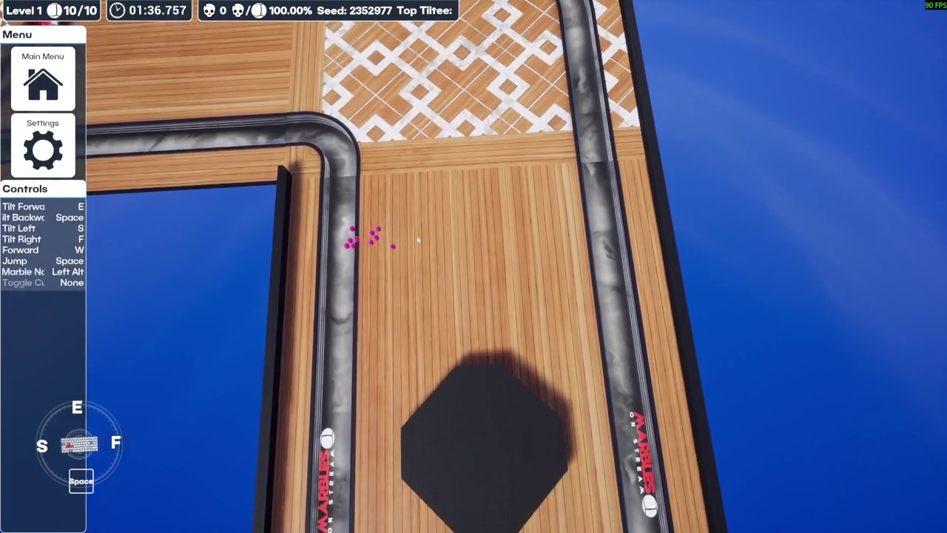
# - Tilt the board to steer the marbles around the octagon and through the corner
pyautogui.press('f')
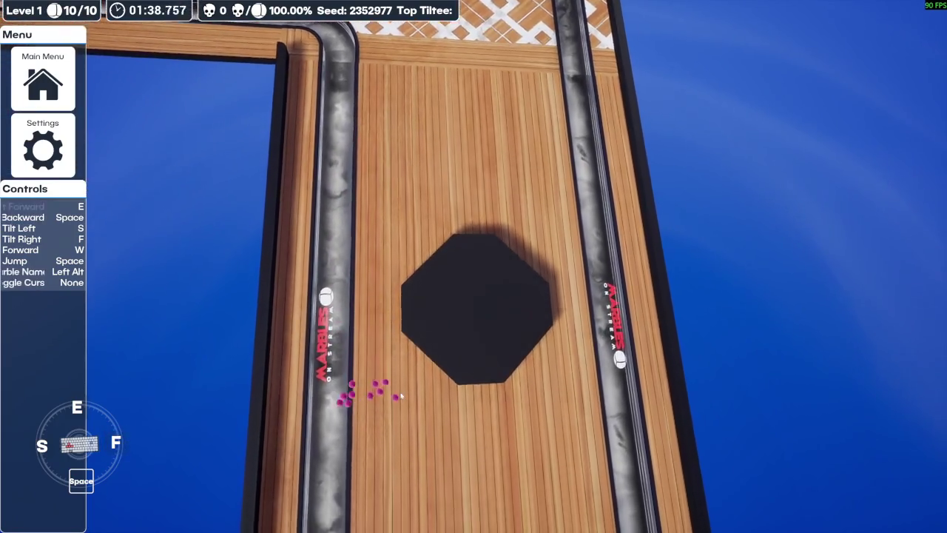
pyautogui.press('s')
pyautogui.press('e')
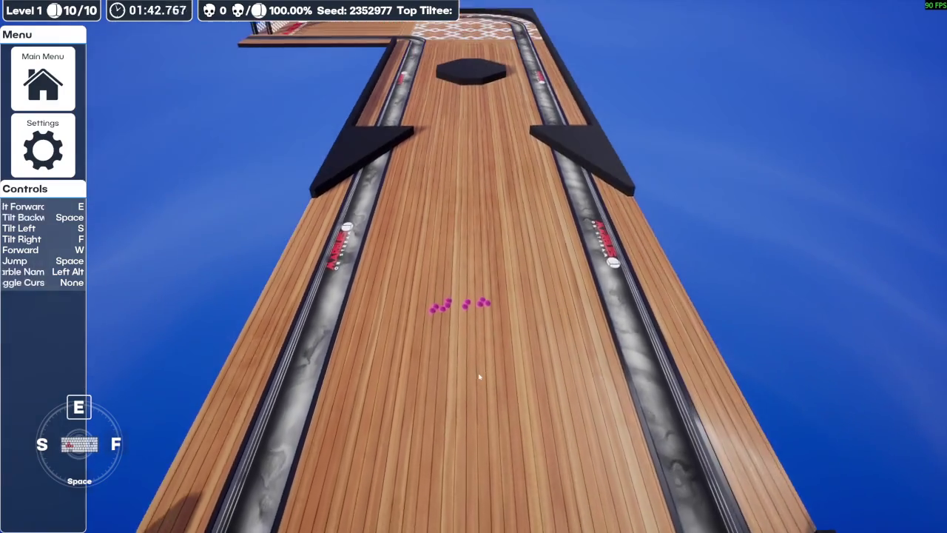
pyautogui.press('f')
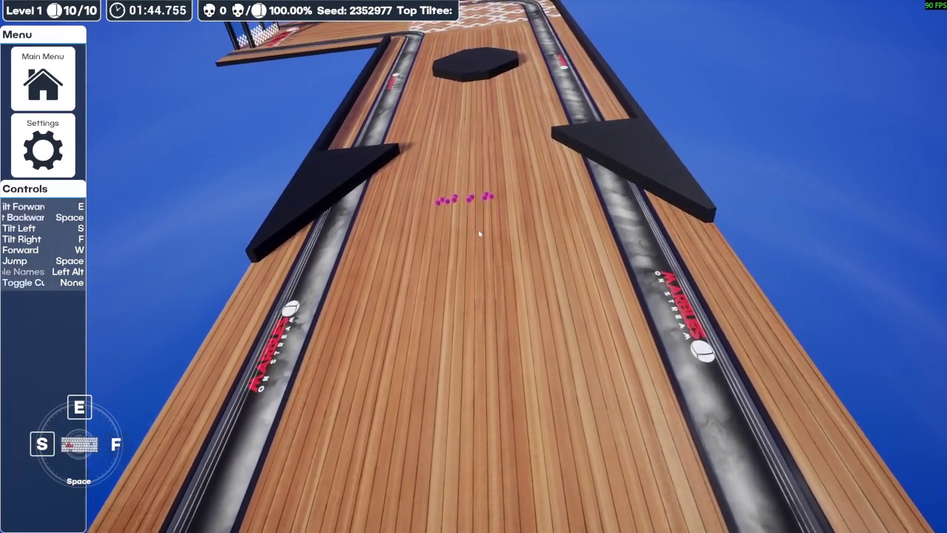
pyautogui.press('space')
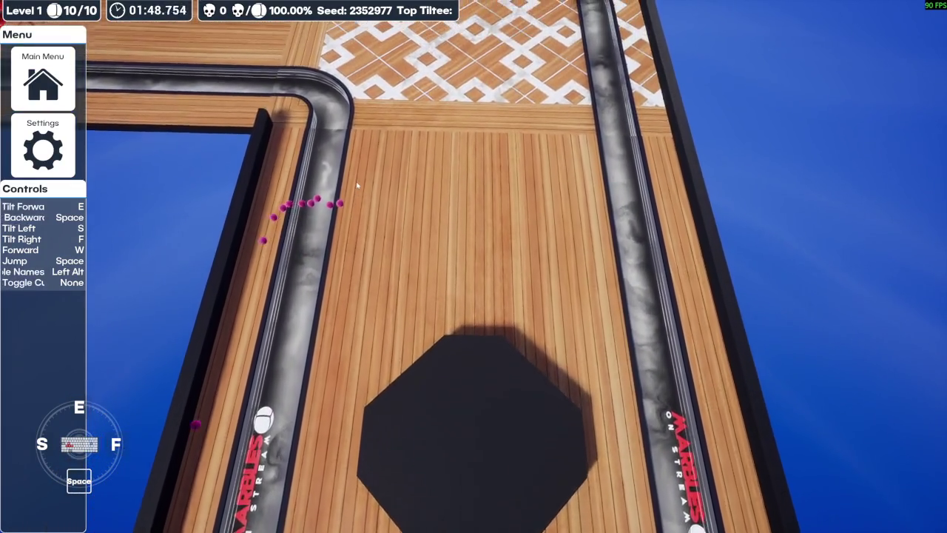
pyautogui.press('e')
pyautogui.press('s')
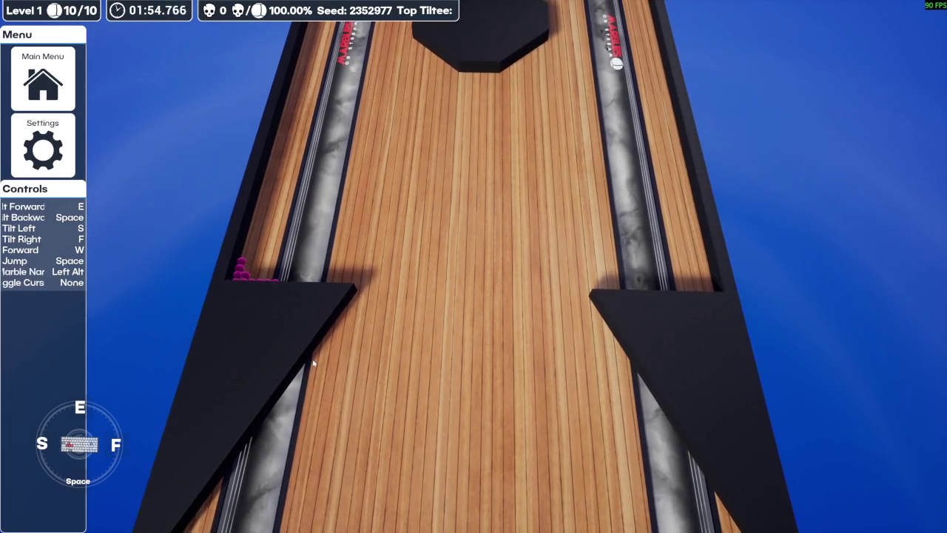
pyautogui.press('f')
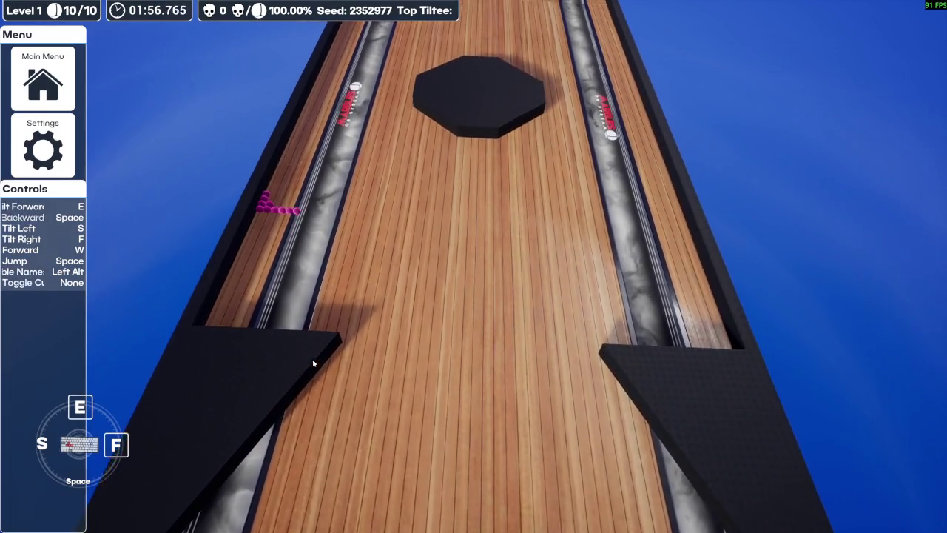
pyautogui.press('f')
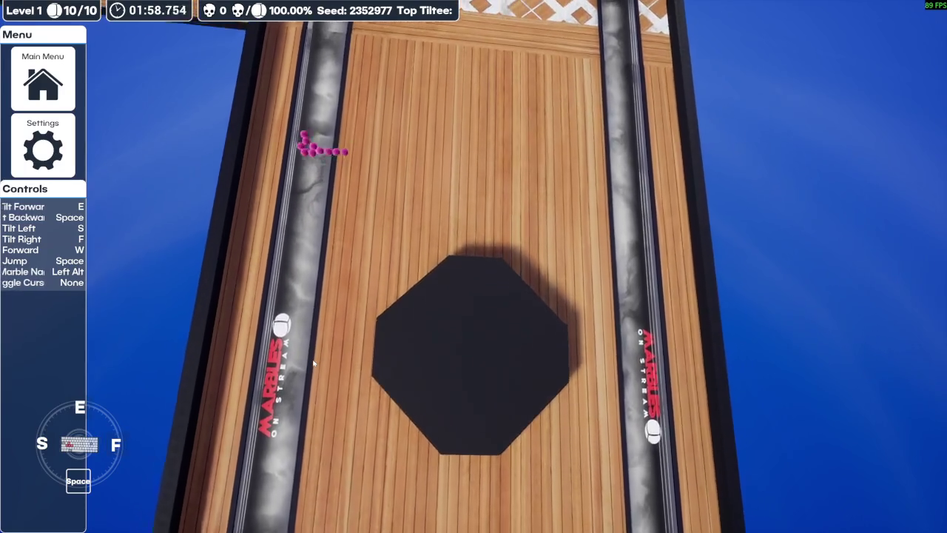
pyautogui.press('s')
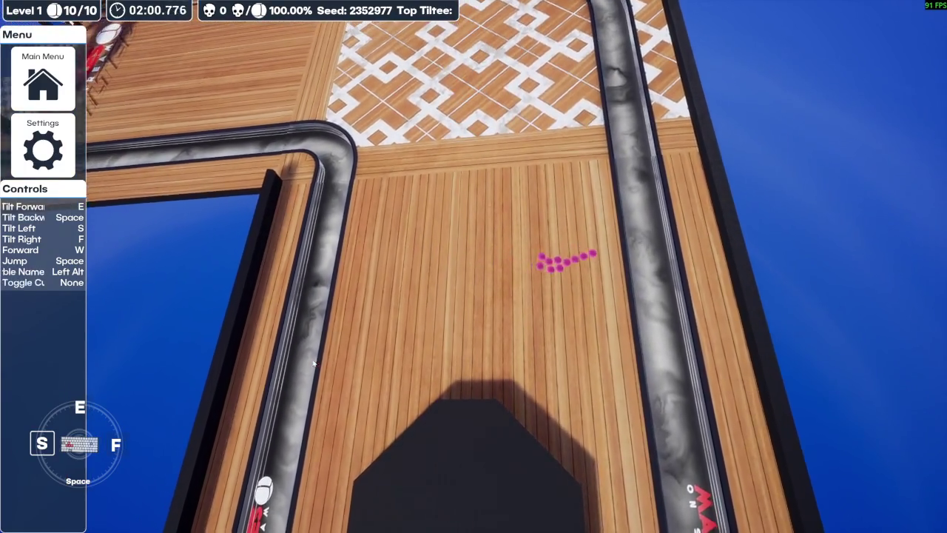
pyautogui.press('e')
pyautogui.press('f')
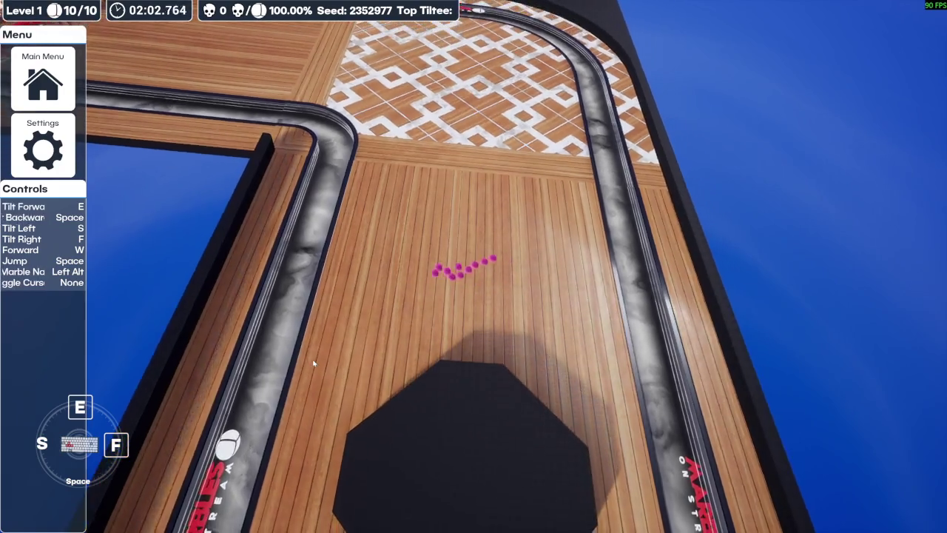
pyautogui.press('s')
pyautogui.press('space')
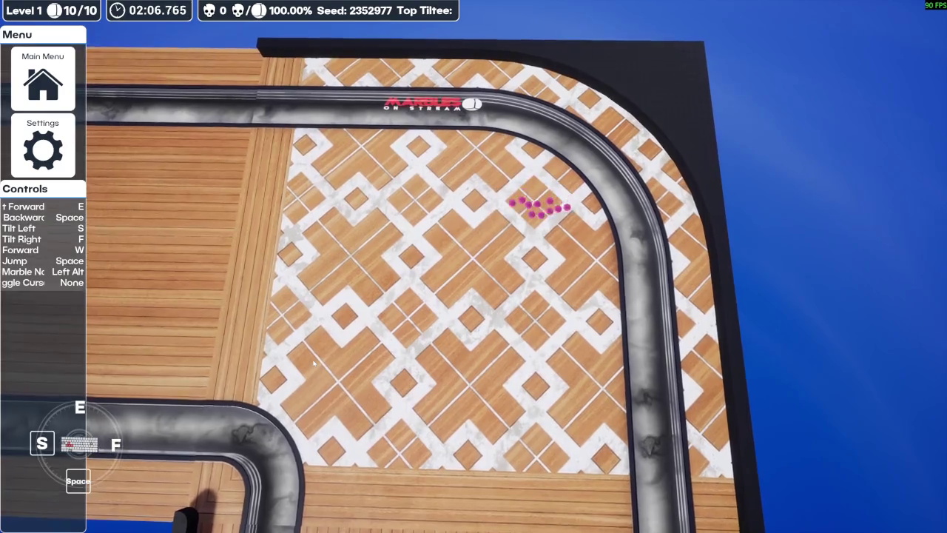
# - Roll the marbles across the patterned area into the right-hand gutter by the wedge, toggling name labels briefly
pyautogui.press('f')
pyautogui.press('e')
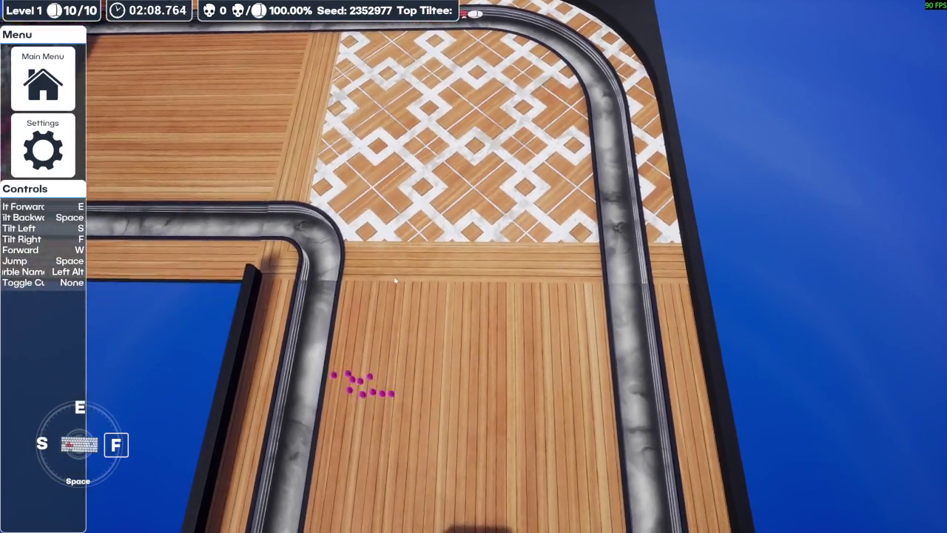
pyautogui.press('e')
pyautogui.press('f')
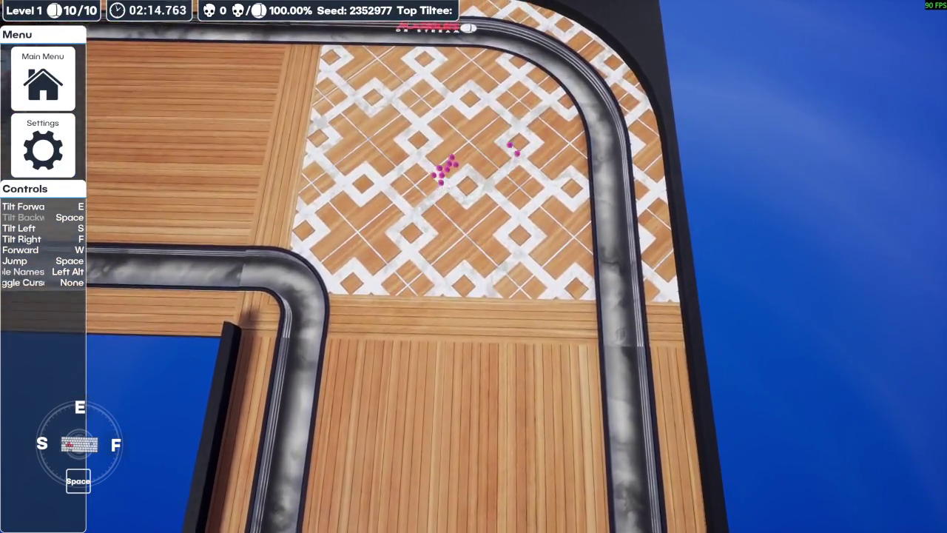
pyautogui.press('space')
pyautogui.press('f')
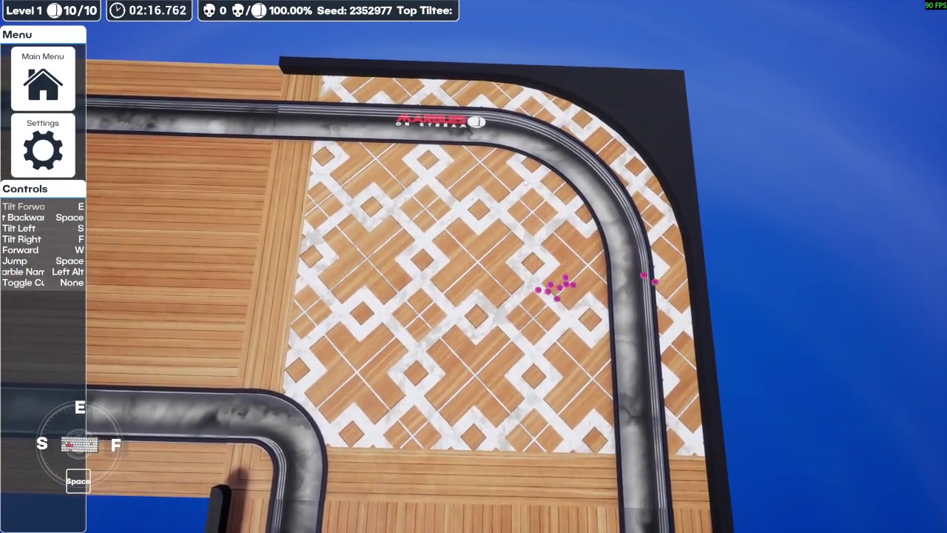
pyautogui.press('e')
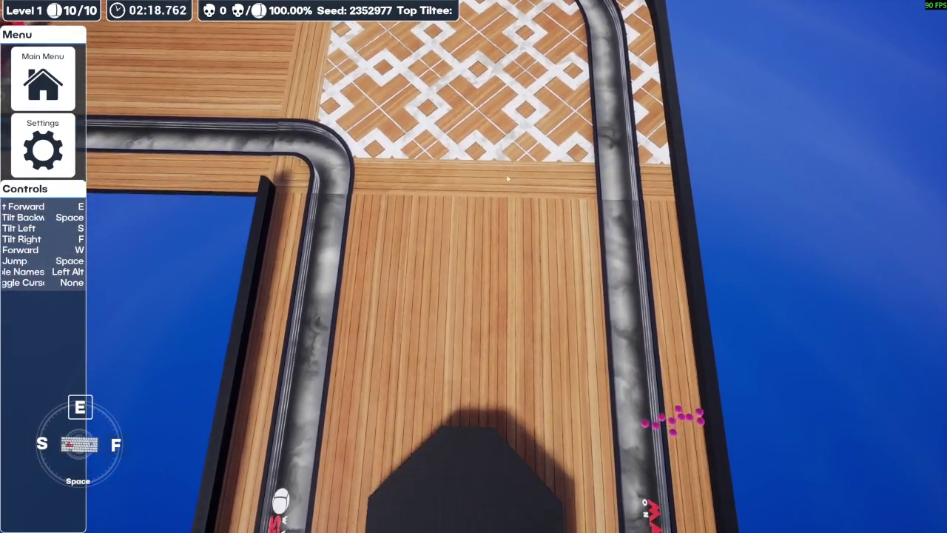
pyautogui.press('alt')
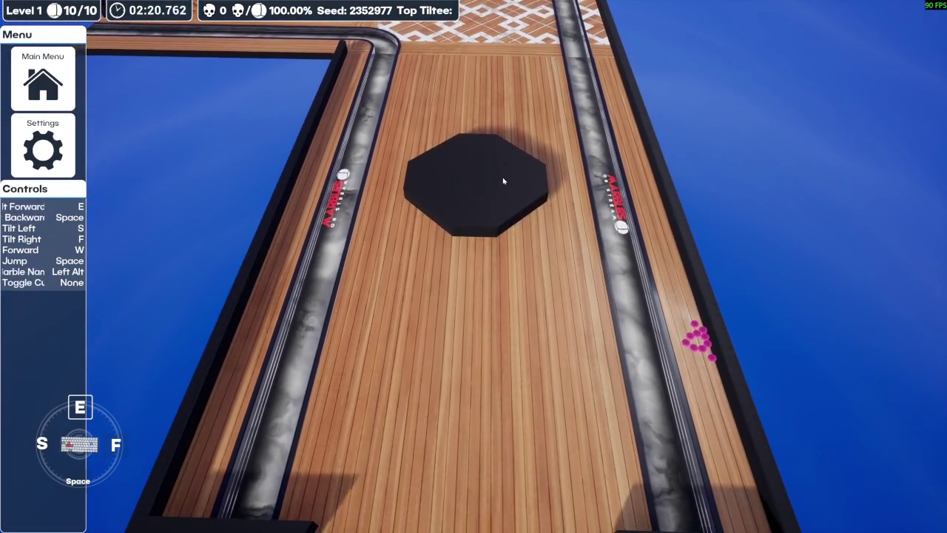
pyautogui.press('alt')
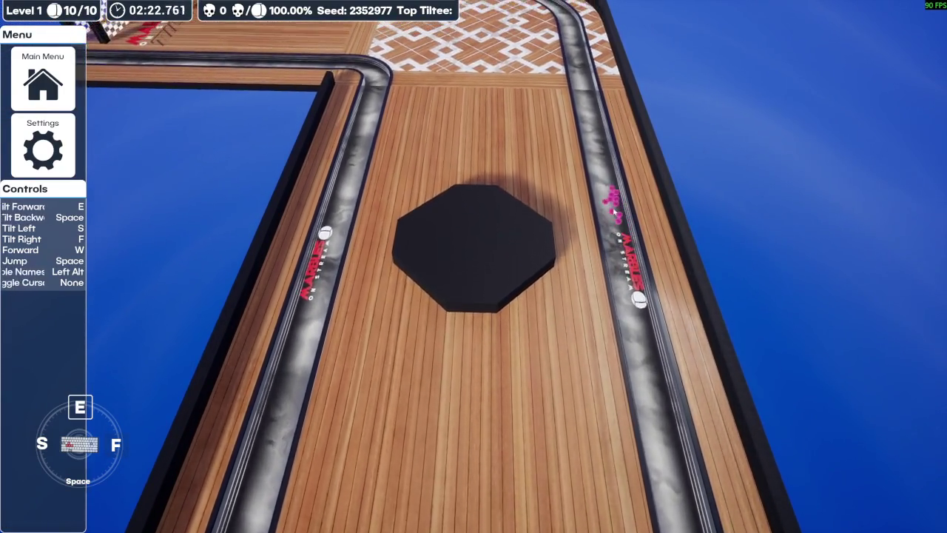
pyautogui.press('space')
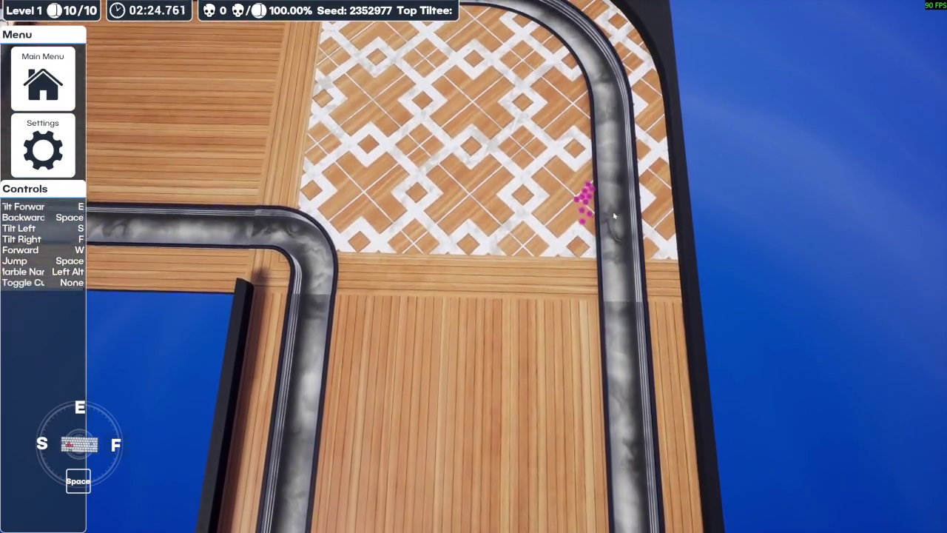
pyautogui.press('f')
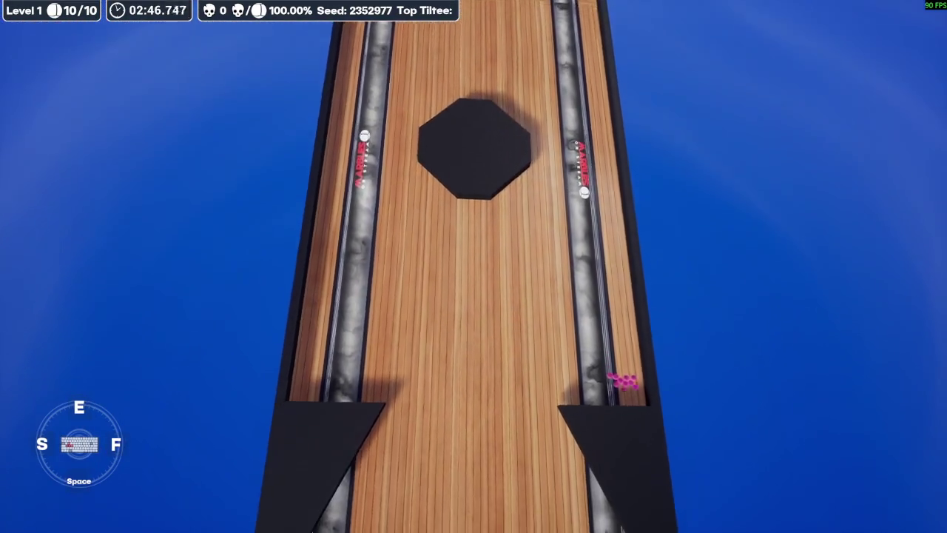
# - Tilt the board to roll the marbles down the lane, past the lattice floor and onto the wood
pyautogui.press('space')
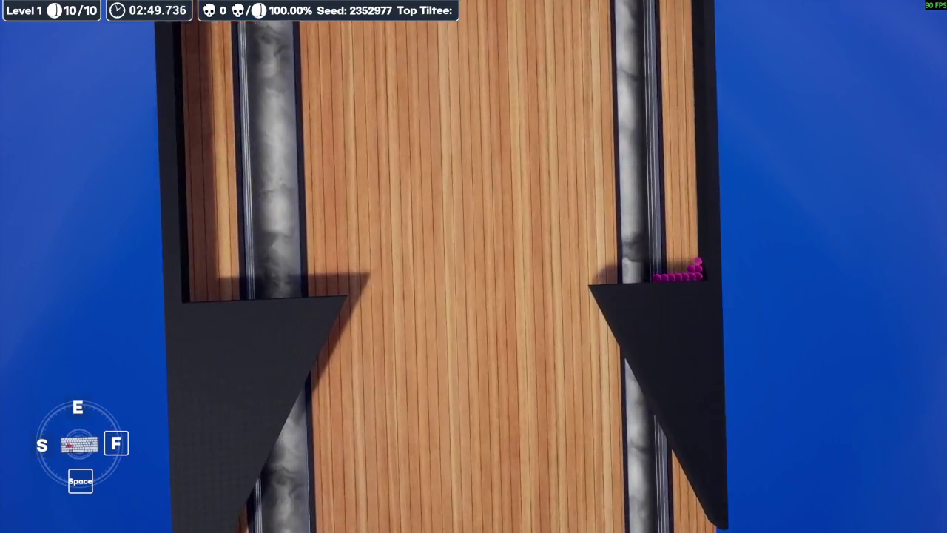
pyautogui.press('e')
pyautogui.moveTo(687, 222)
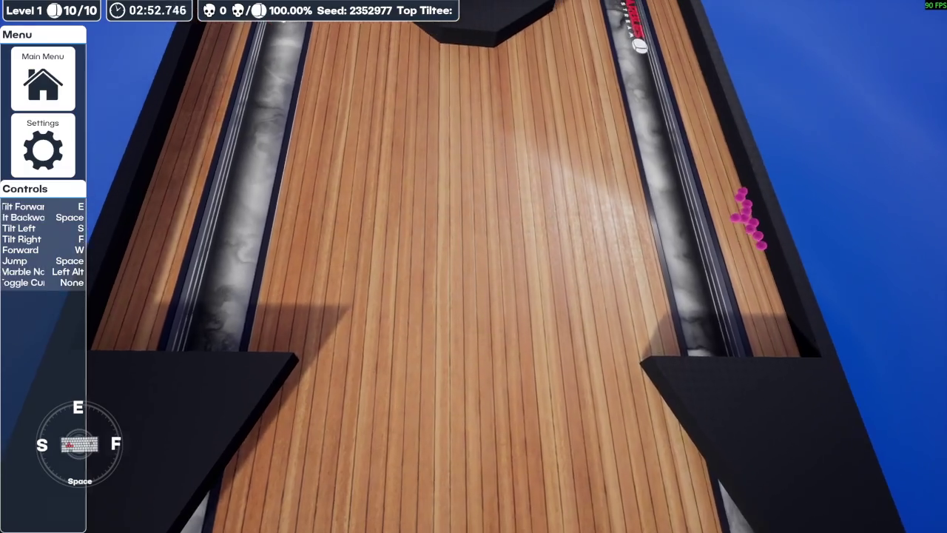
pyautogui.press('space')
pyautogui.press('f')
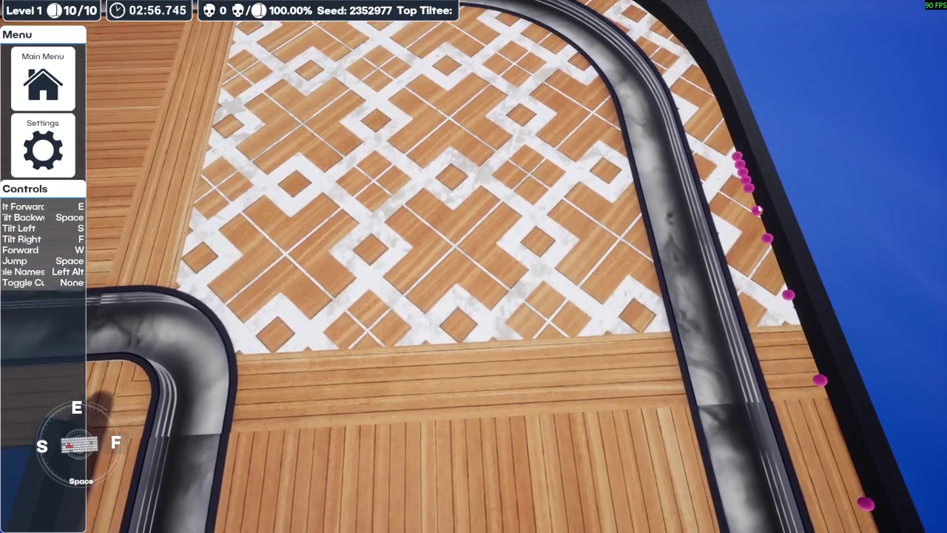
pyautogui.press('e')
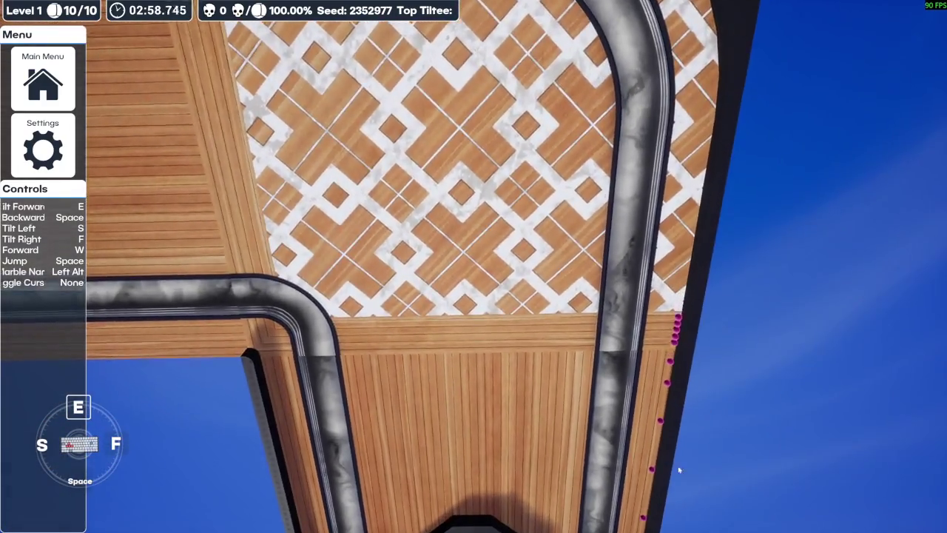
pyautogui.press('f')
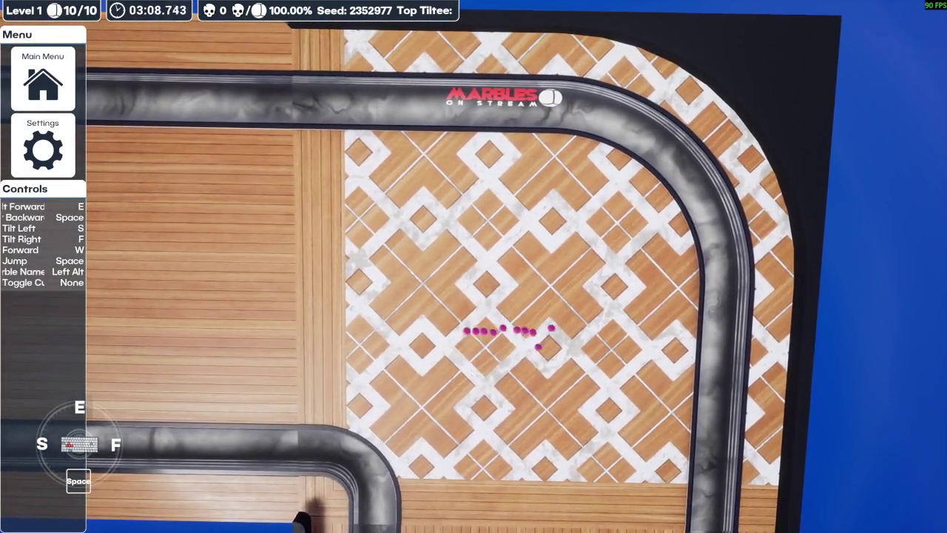
pyautogui.press('e')
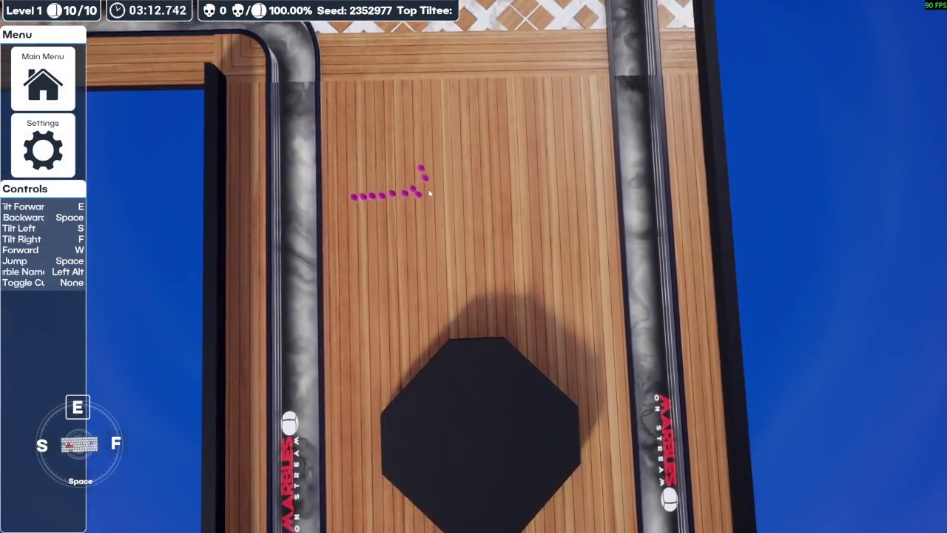
pyautogui.press('f')
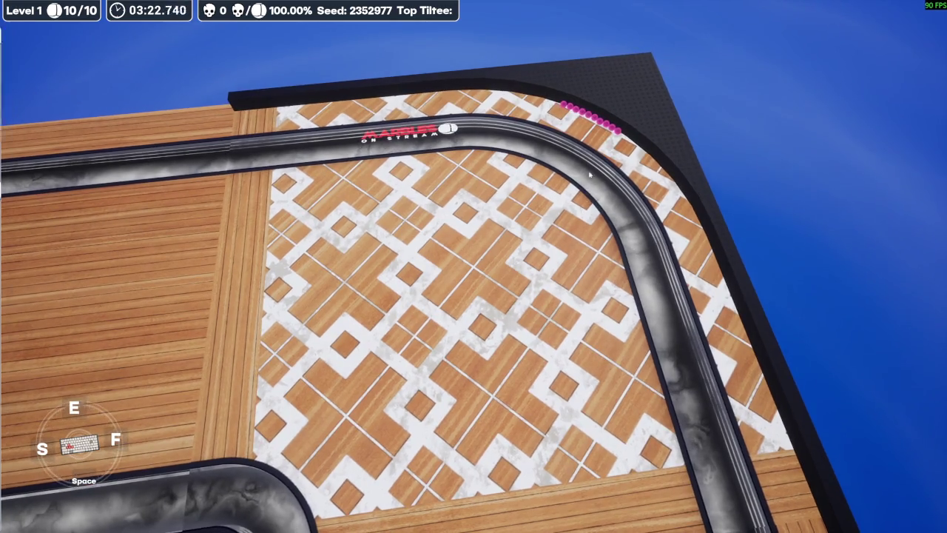
pyautogui.moveTo(579, 104)
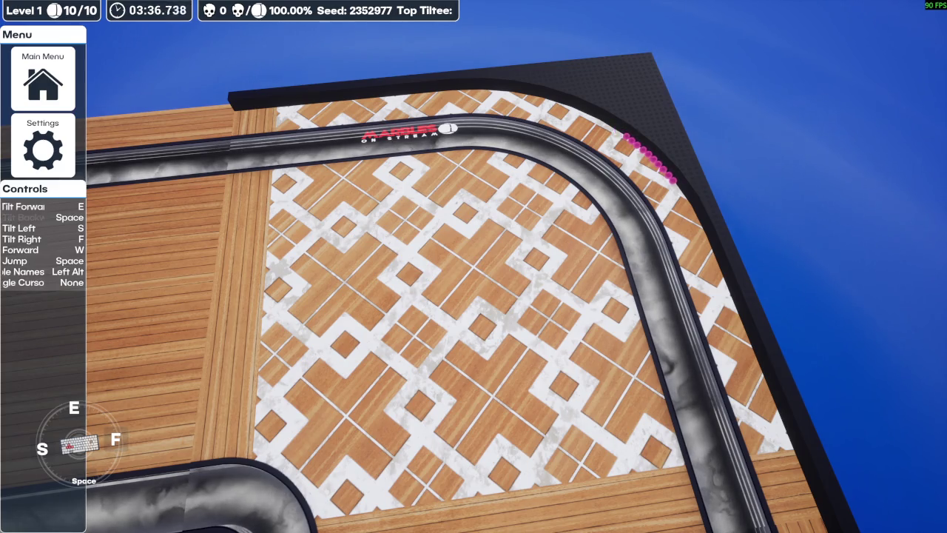
# - Rock the board left, right, back and forward to keep all marbles on the track
pyautogui.press('s')
pyautogui.press('f')
pyautogui.press('space')
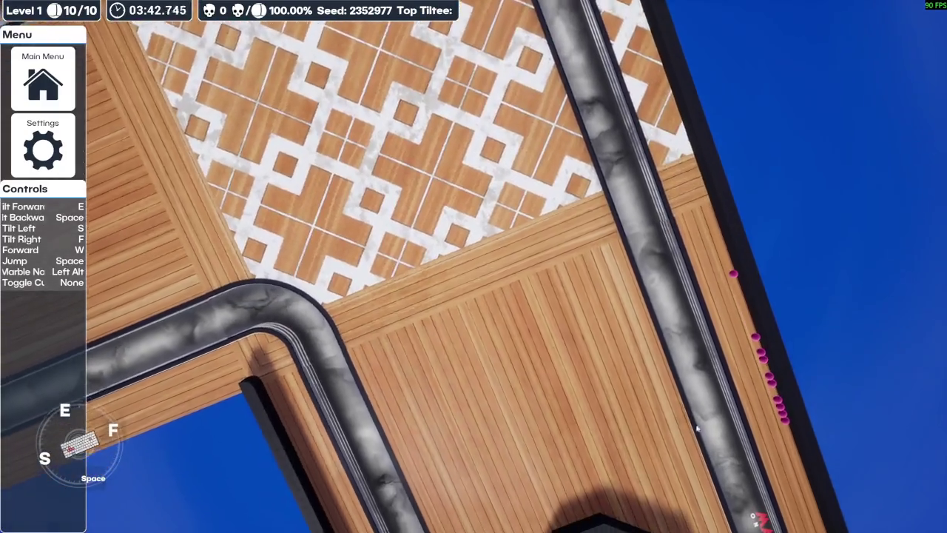
pyautogui.press('space')
pyautogui.press('e')
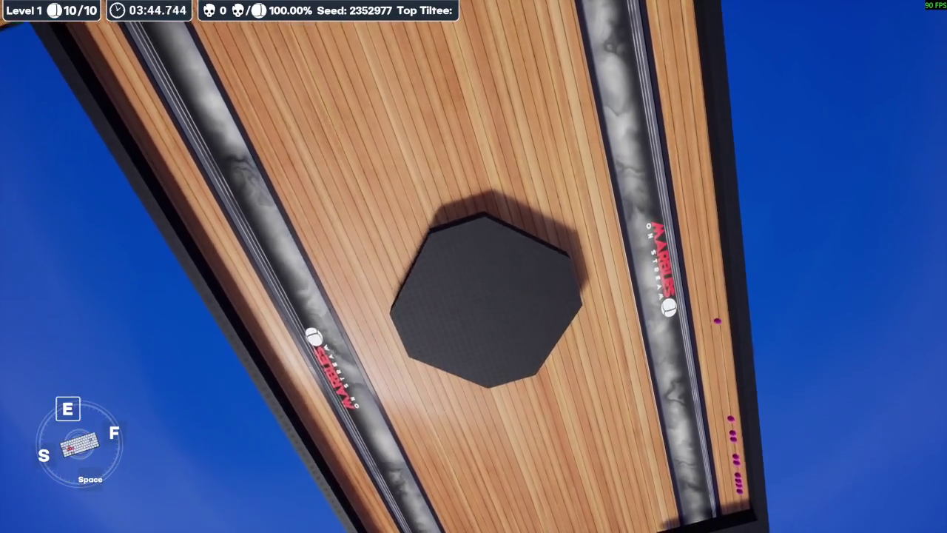
pyautogui.press('f')
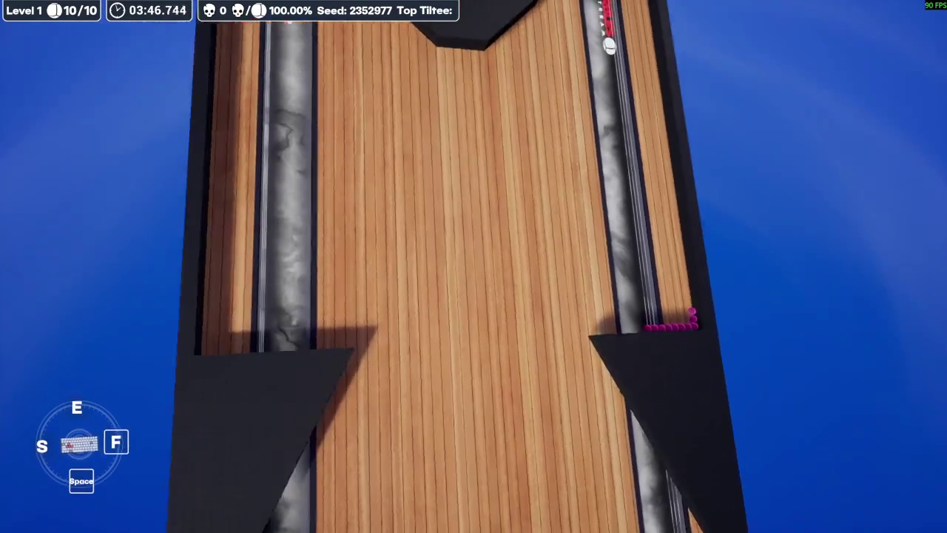
pyautogui.press('e')
pyautogui.press('s')
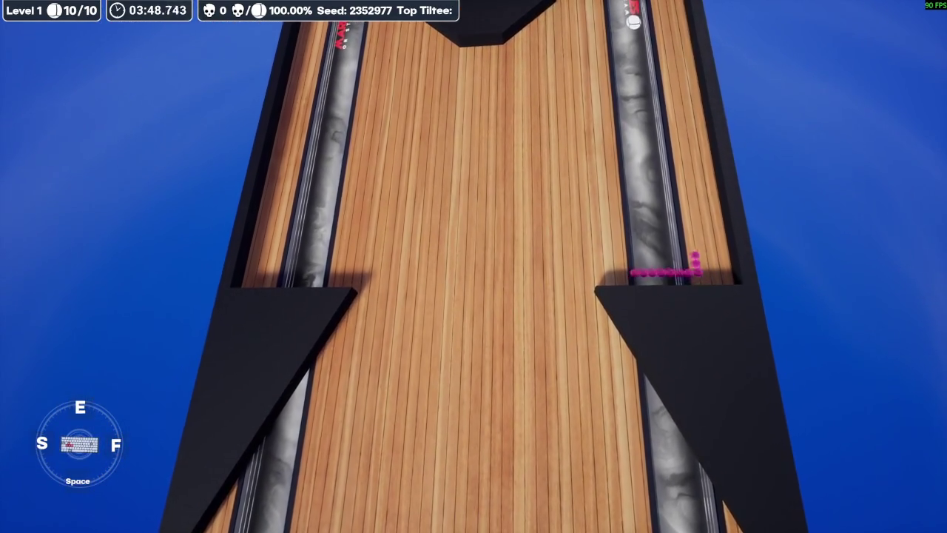
pyautogui.press('space')
pyautogui.press('f')
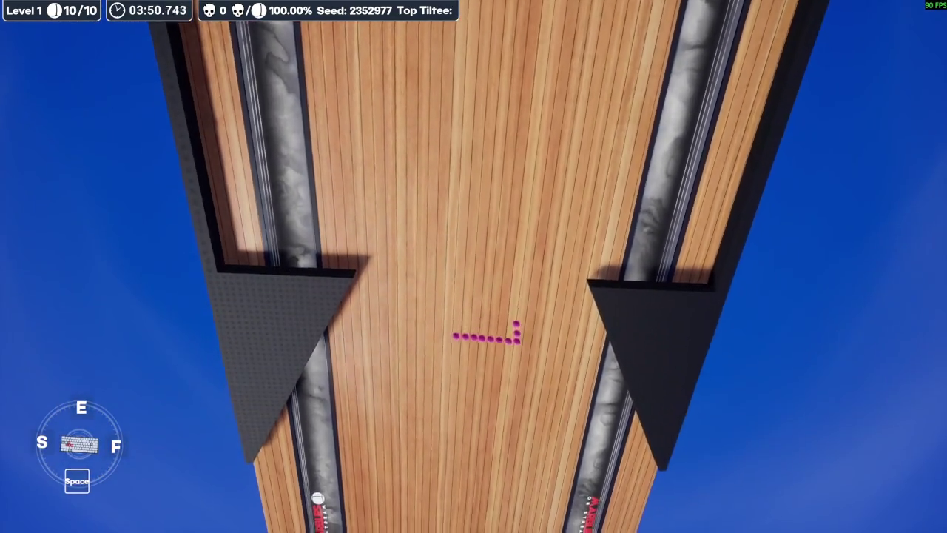
# - Slow the marbles and steer them across the lane, briefly showing then hiding name labels
pyautogui.press('s')
pyautogui.press('e')
pyautogui.press('f')
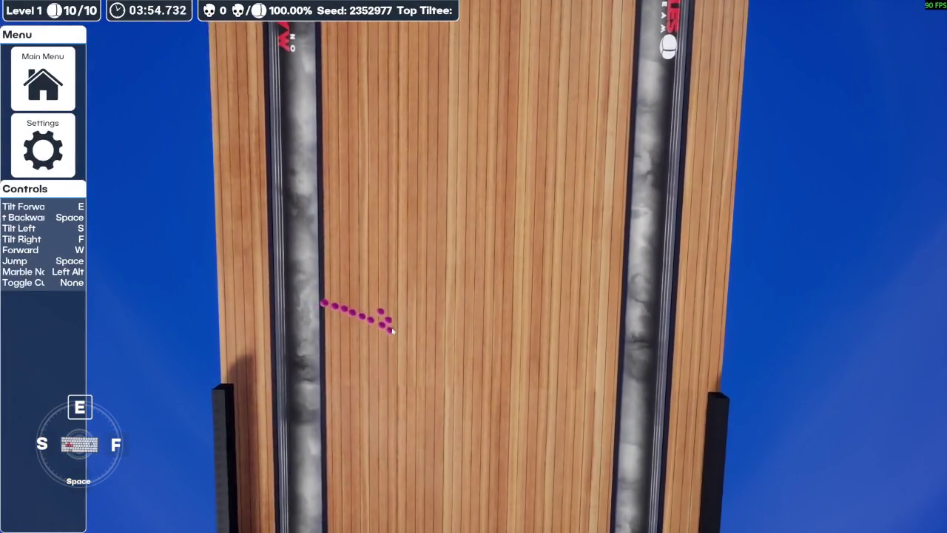
pyautogui.press('space')
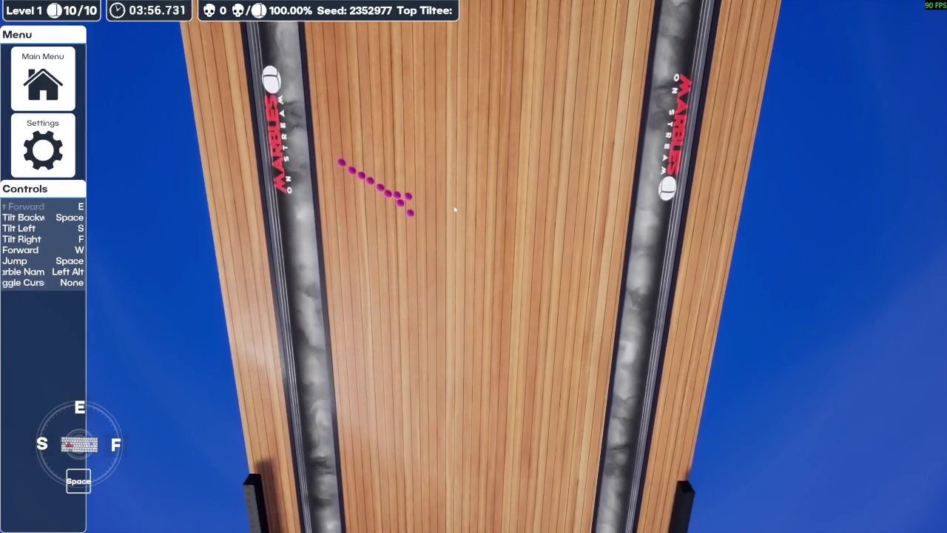
pyautogui.press('f')
pyautogui.press('e')
pyautogui.press('s')
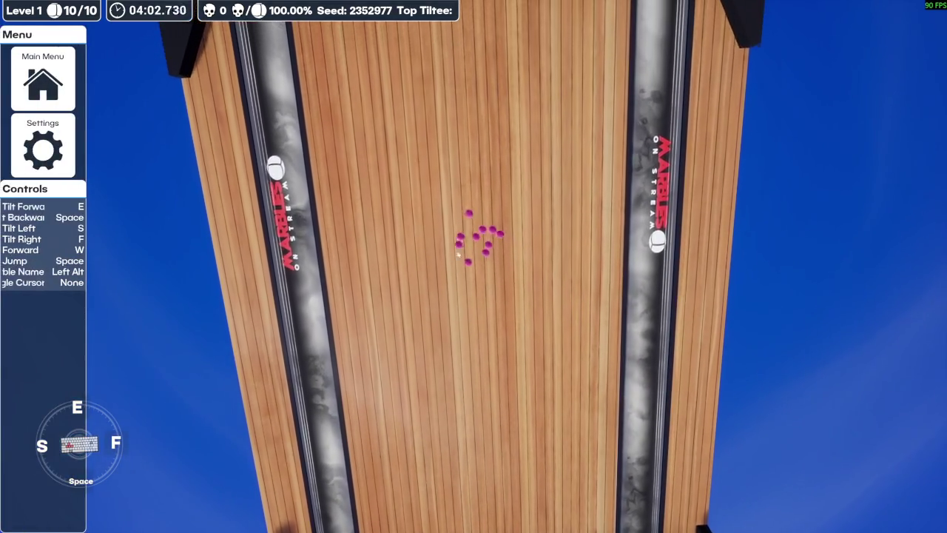
pyautogui.press('f')
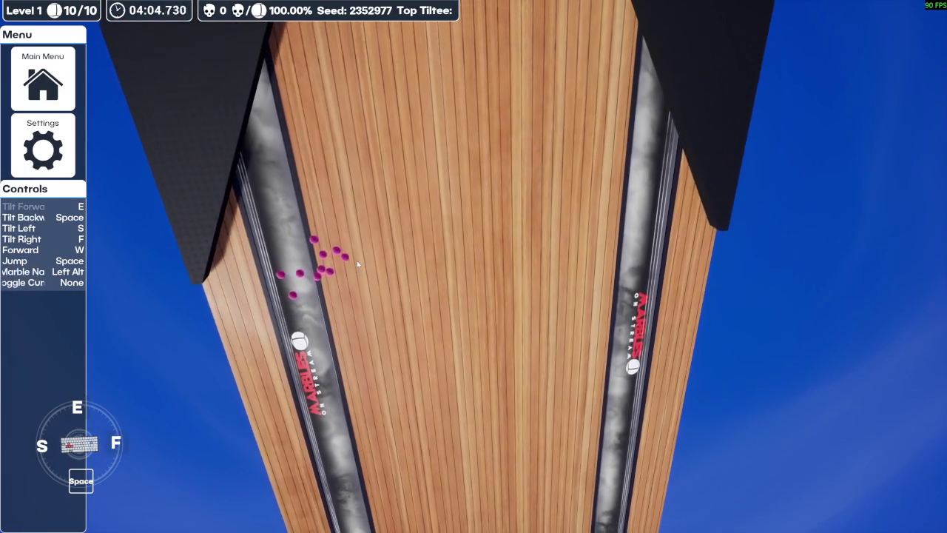
pyautogui.press('e')
pyautogui.press('f')
pyautogui.press('alt')
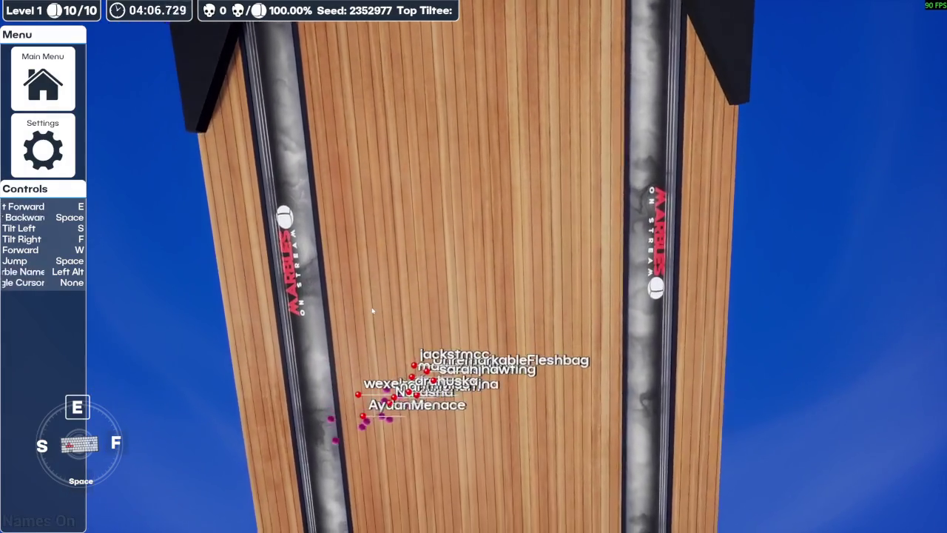
pyautogui.press('alt')
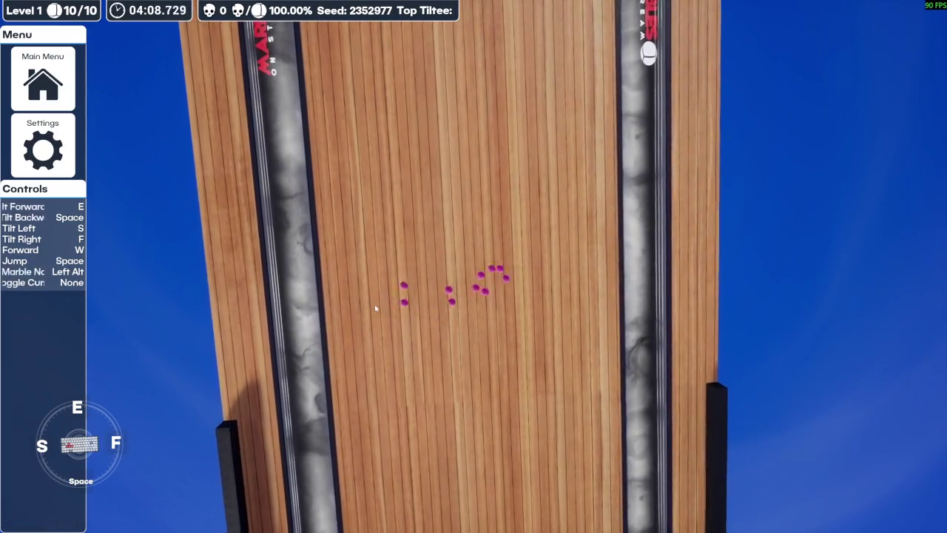
# - Guide the marbles back around the patterned corner and down the lane, keeping names hidden
pyautogui.press('s')
pyautogui.press('space')
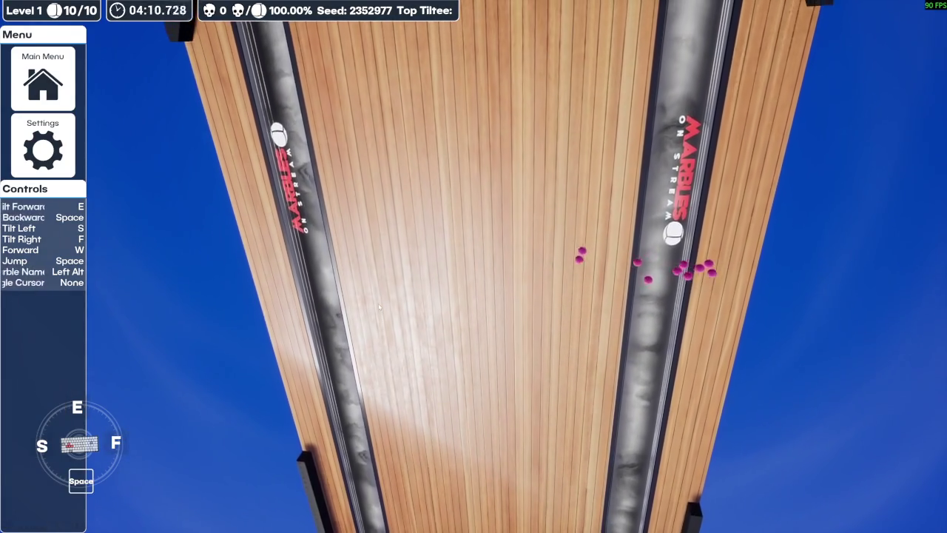
pyautogui.press('f')
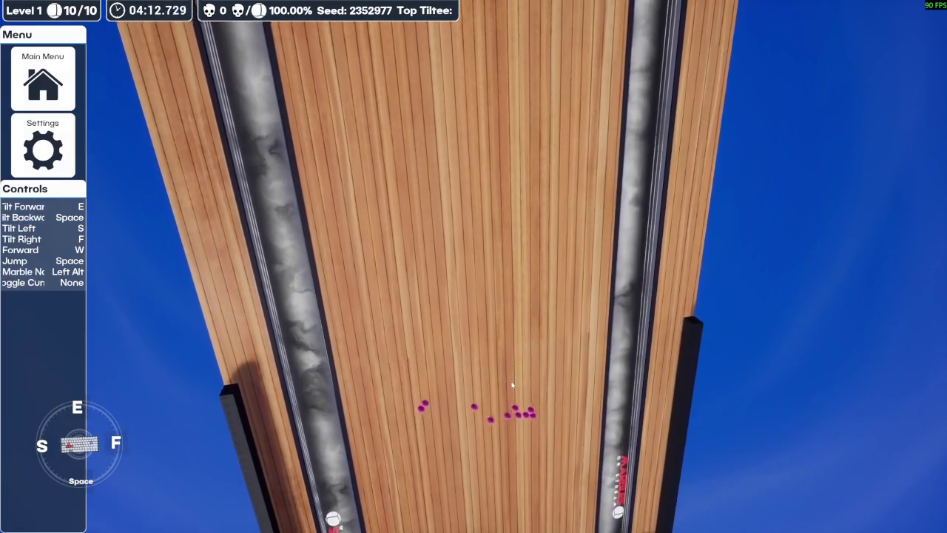
pyautogui.press('e')
pyautogui.press('s')
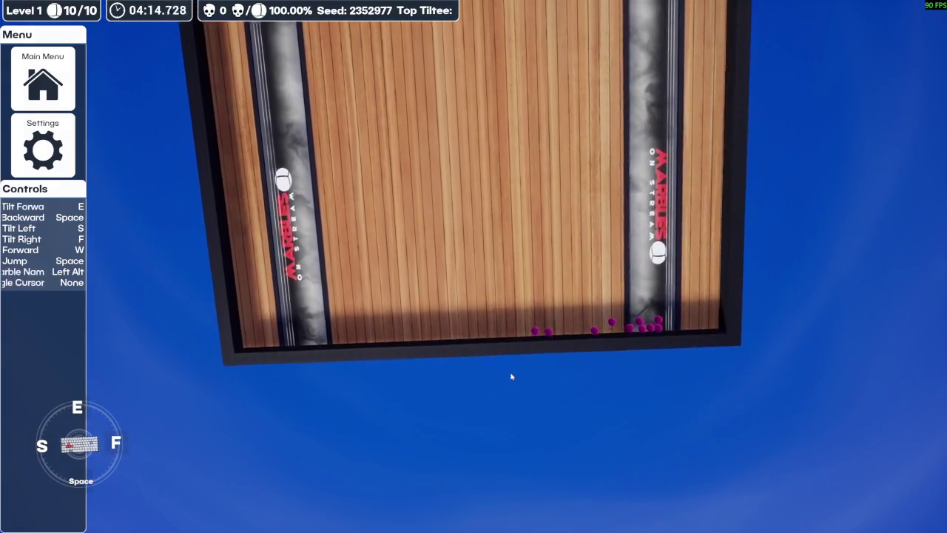
pyautogui.press('f')
pyautogui.press('space')
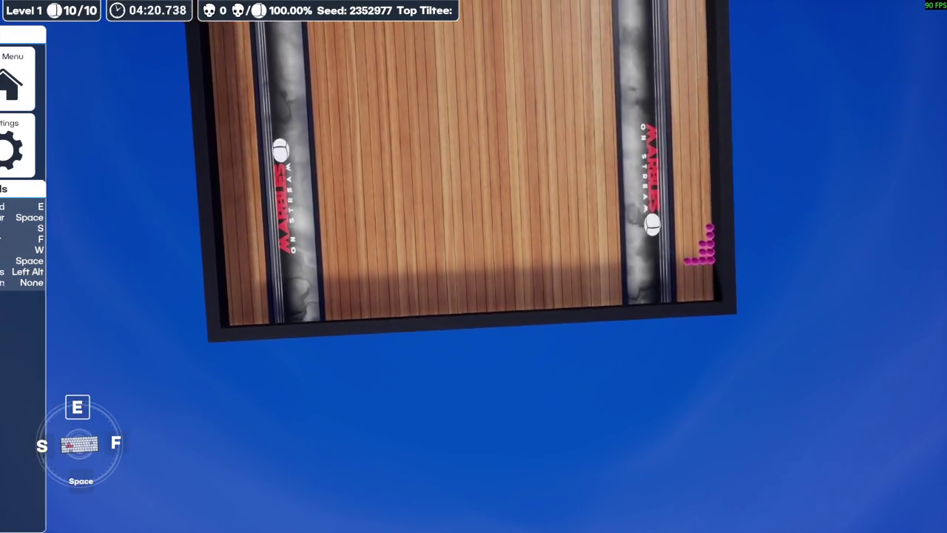
pyautogui.press('s')
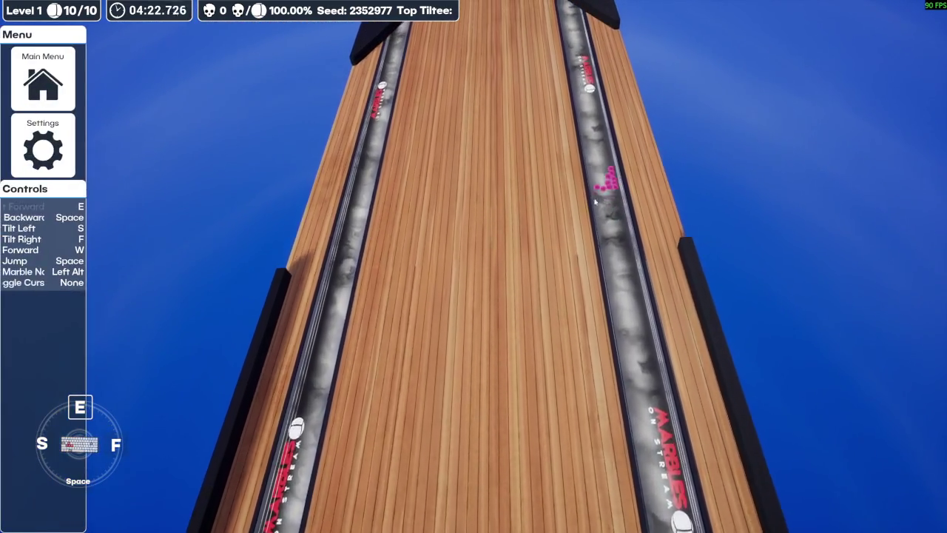
pyautogui.press('f')
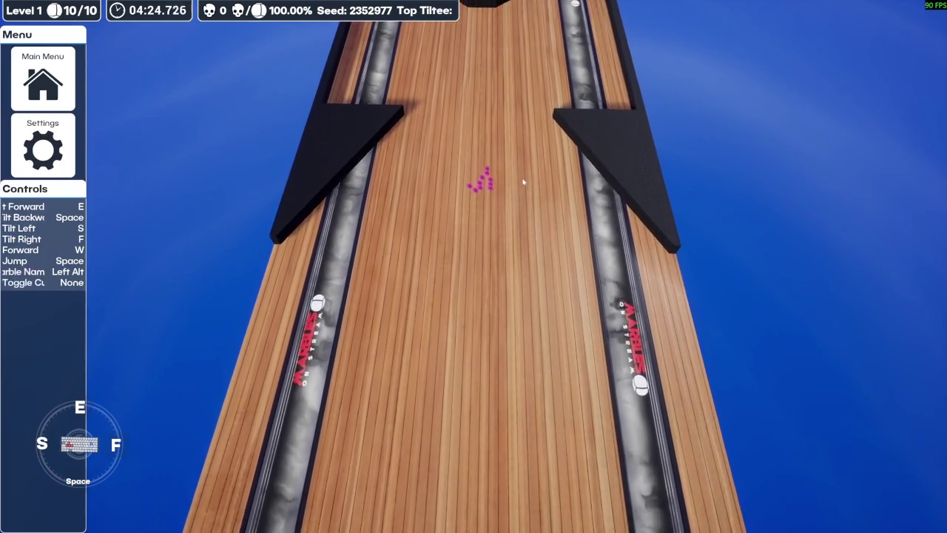
pyautogui.press('e')
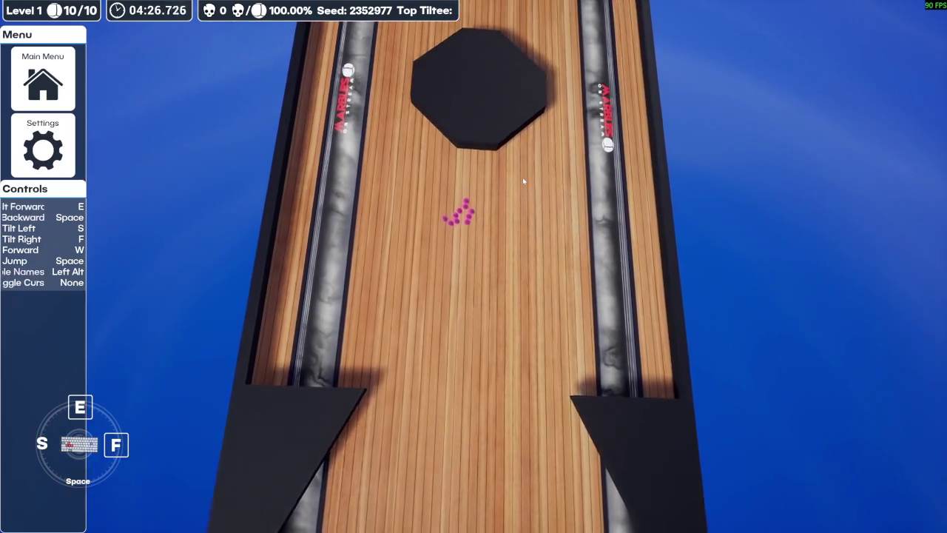
pyautogui.press('alt')
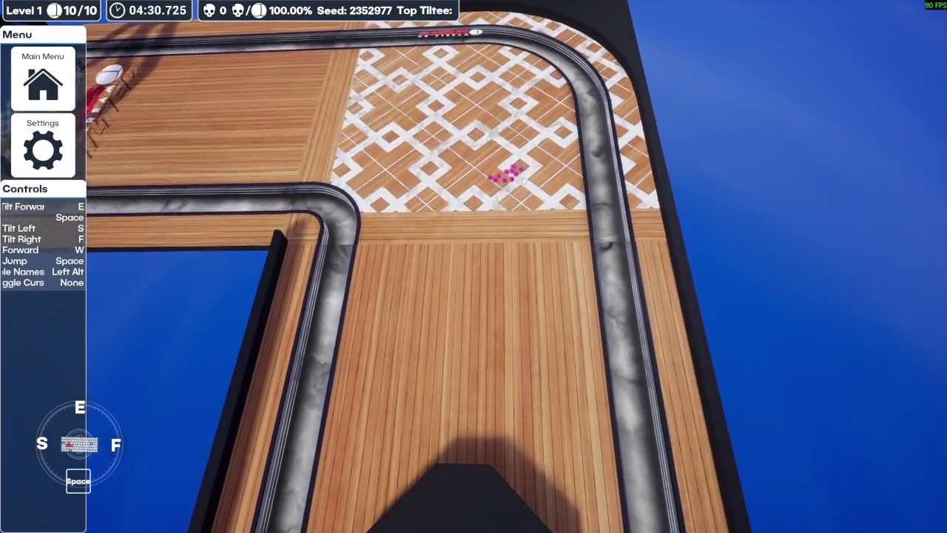
# - Tilt the board right and back one last time, then choose to leave for the main menu
pyautogui.press('f')
pyautogui.press('space')
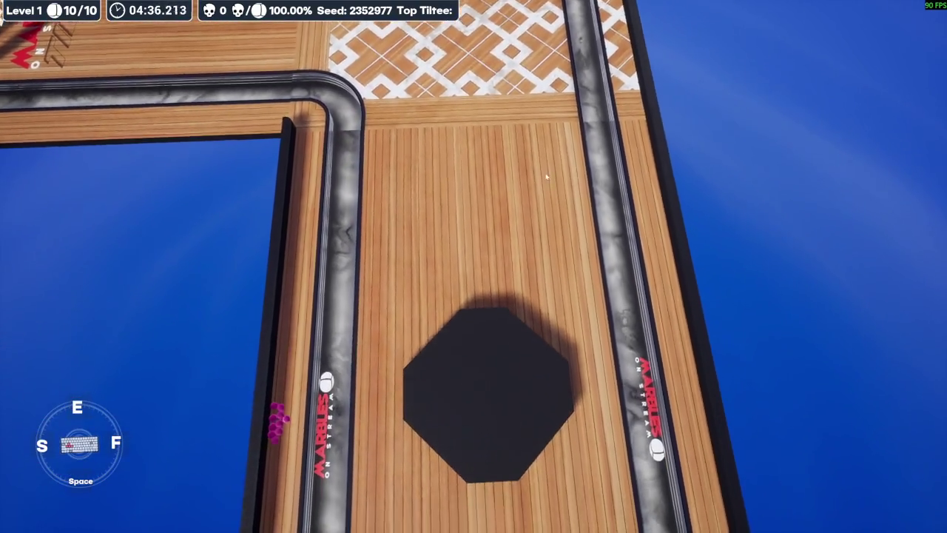
pyautogui.moveTo(131, 110)
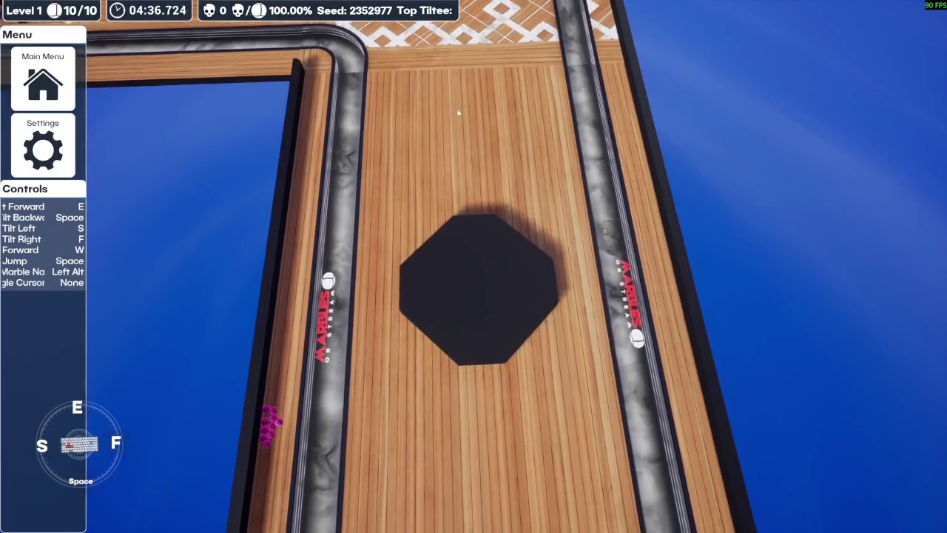
pyautogui.click(43, 78)
# - Confirm quitting to the main menu and open the Tilted race setup
pyautogui.click(423, 316)
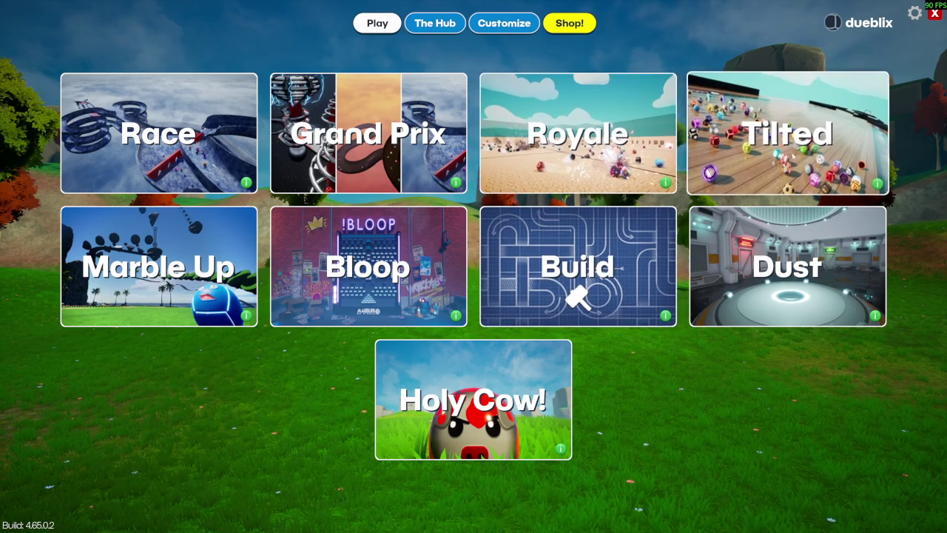
pyautogui.click(784, 133)
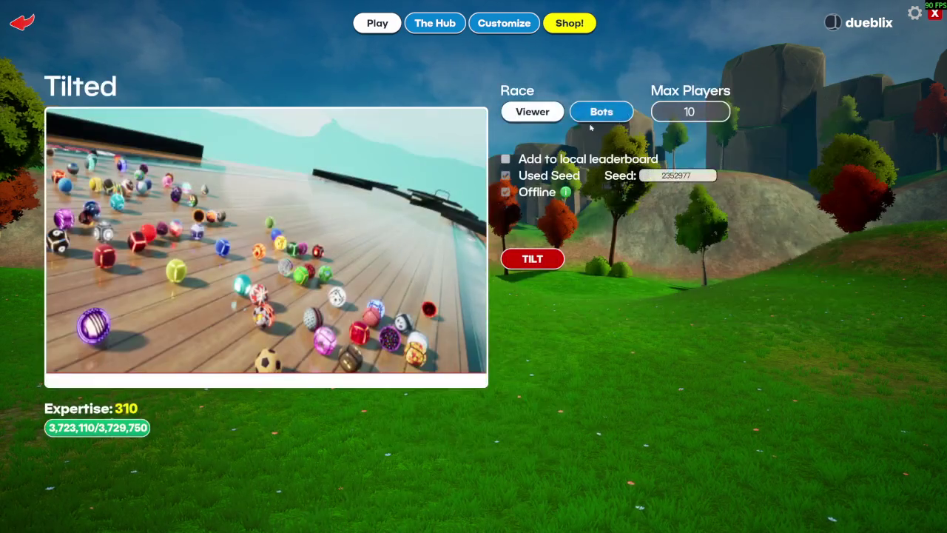
# - Launch a Tilted race, release the marbles, and tilt the board left and back
pyautogui.click(543, 258)
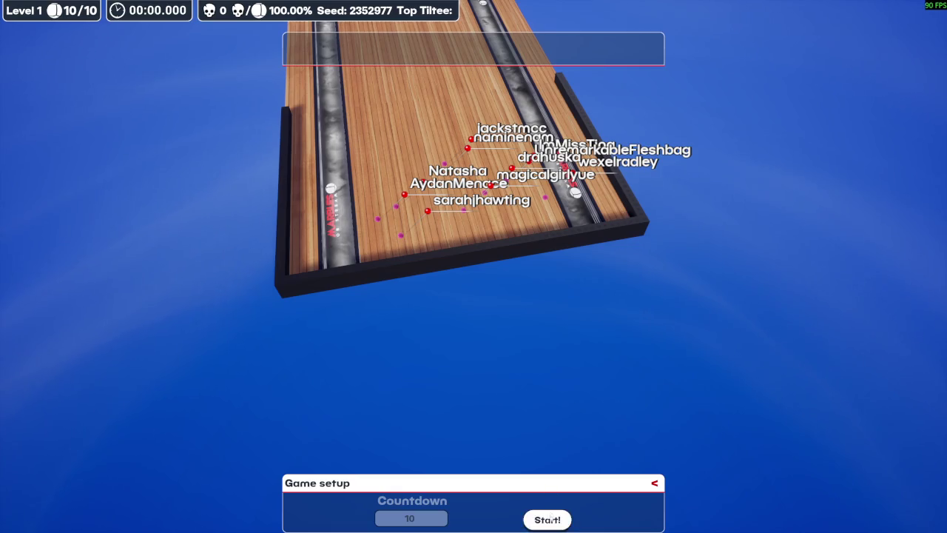
pyautogui.click(549, 519)
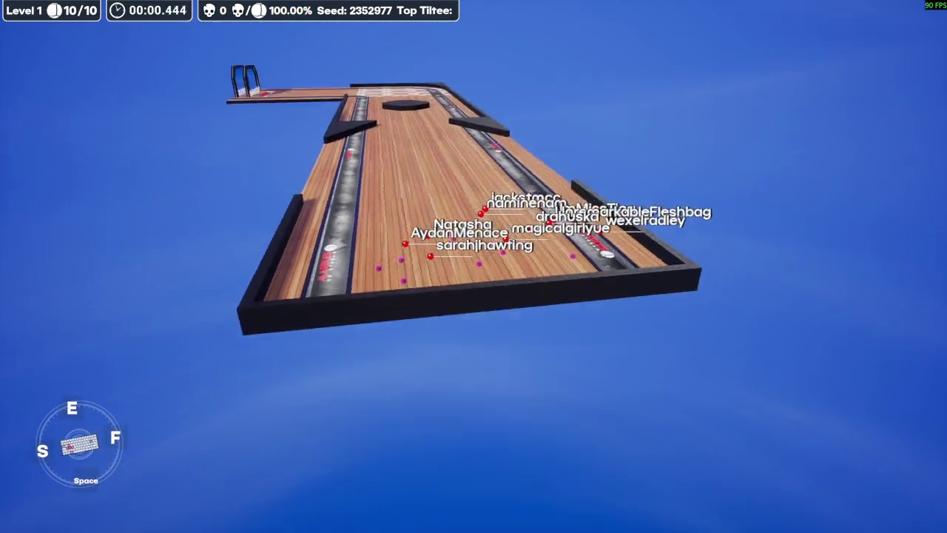
pyautogui.press('s')
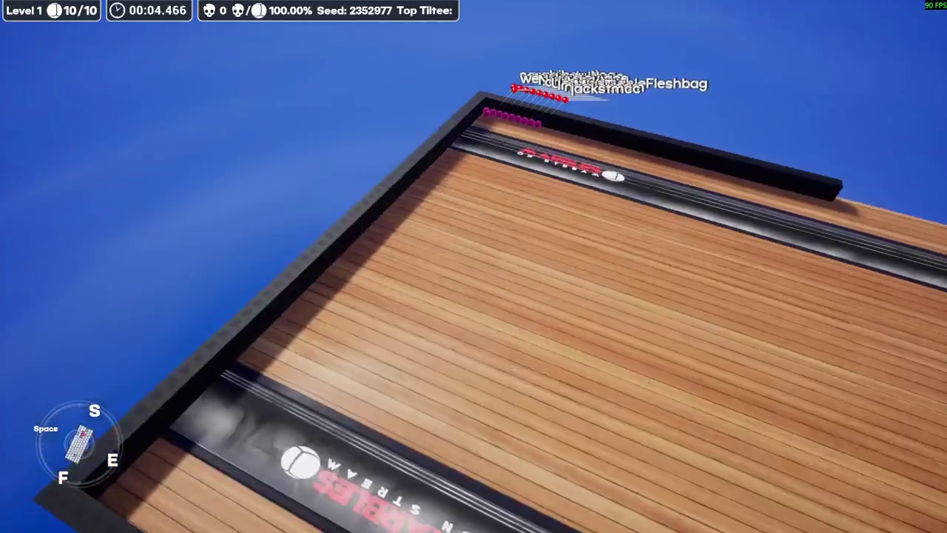
pyautogui.press('e')
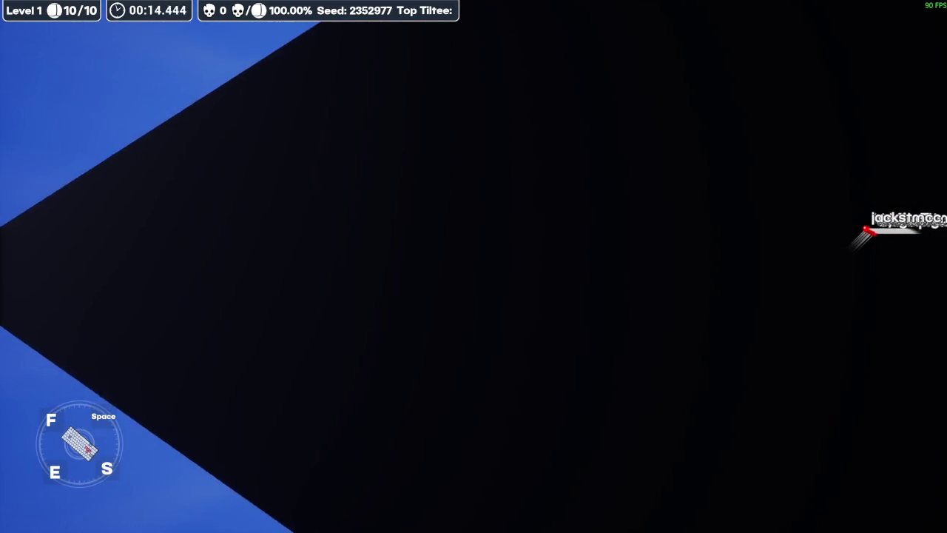
# - Check the controls menu, turn marble name labels on, and tilt left so marbles gather at the wall
pyautogui.press('Escape')
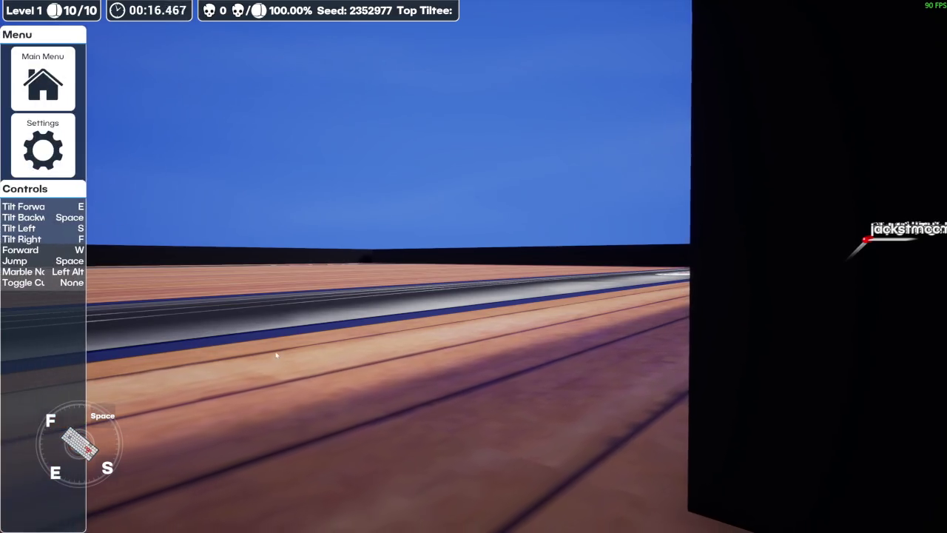
pyautogui.press('Escape')
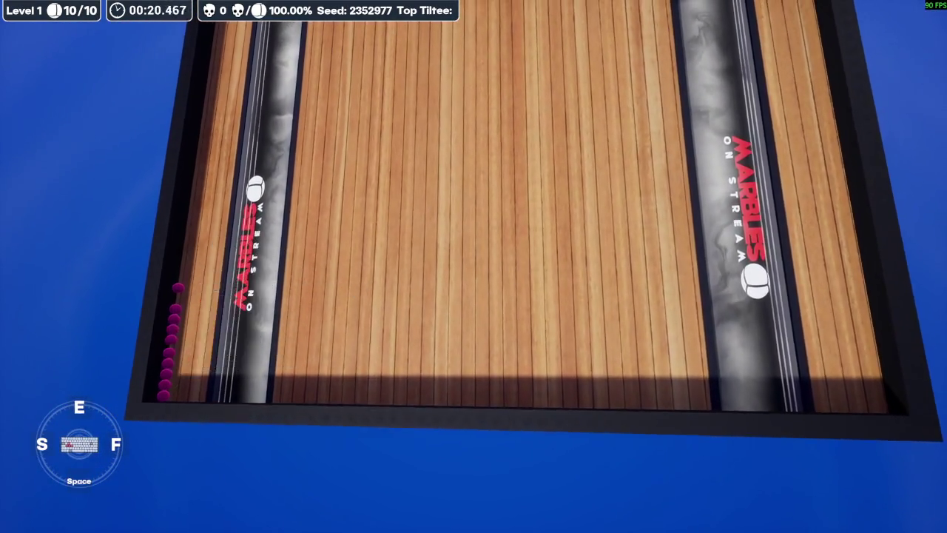
pyautogui.press('n')
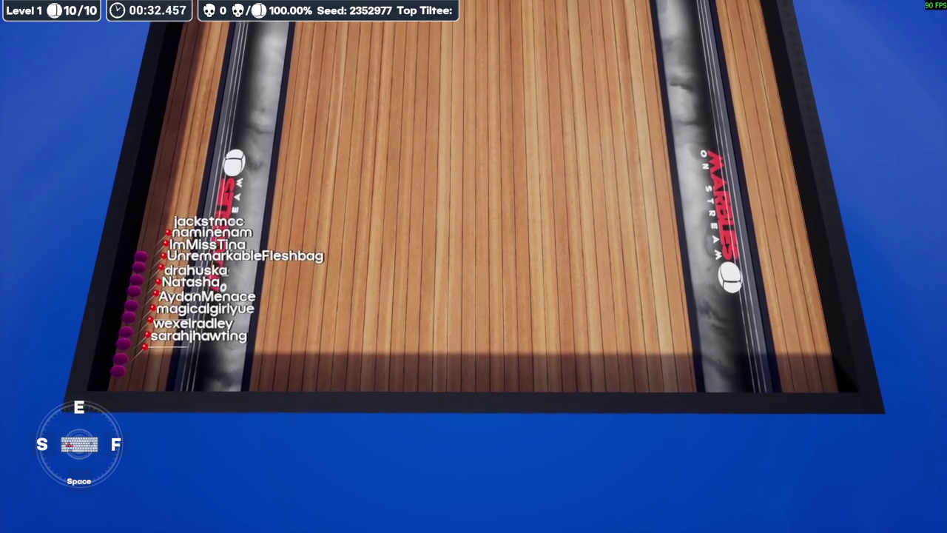
pyautogui.press('s')
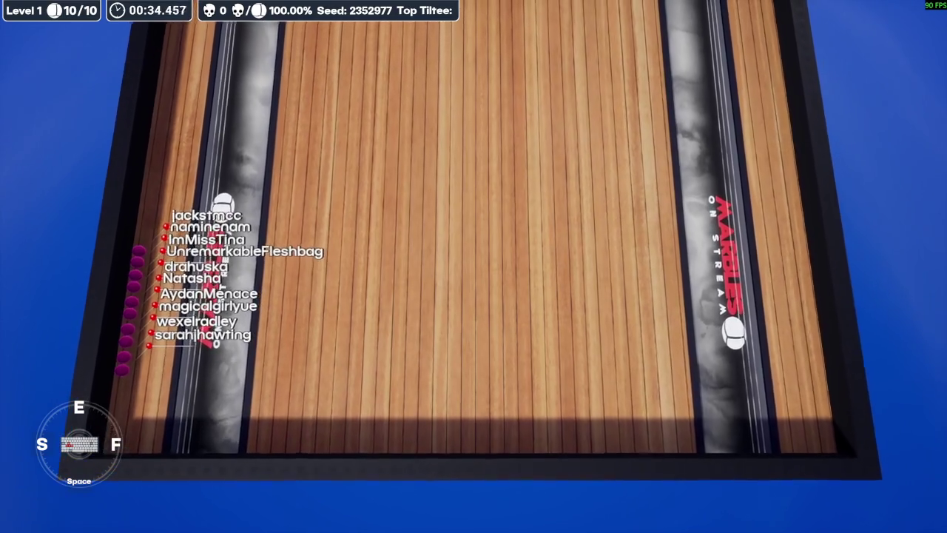
# - Herd the marbles by tilting the board left and backward, then hide the name labels
pyautogui.press('Escape')
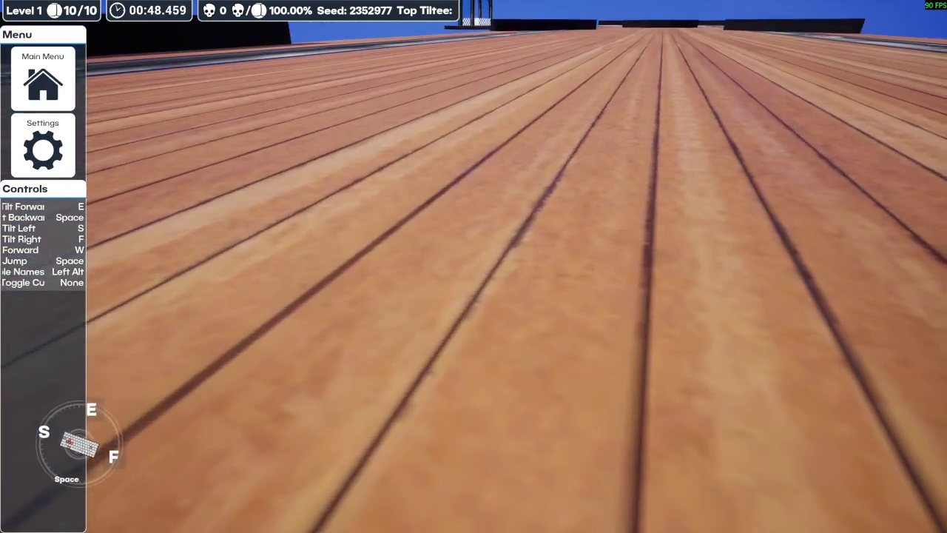
pyautogui.press('s')
pyautogui.press('space')
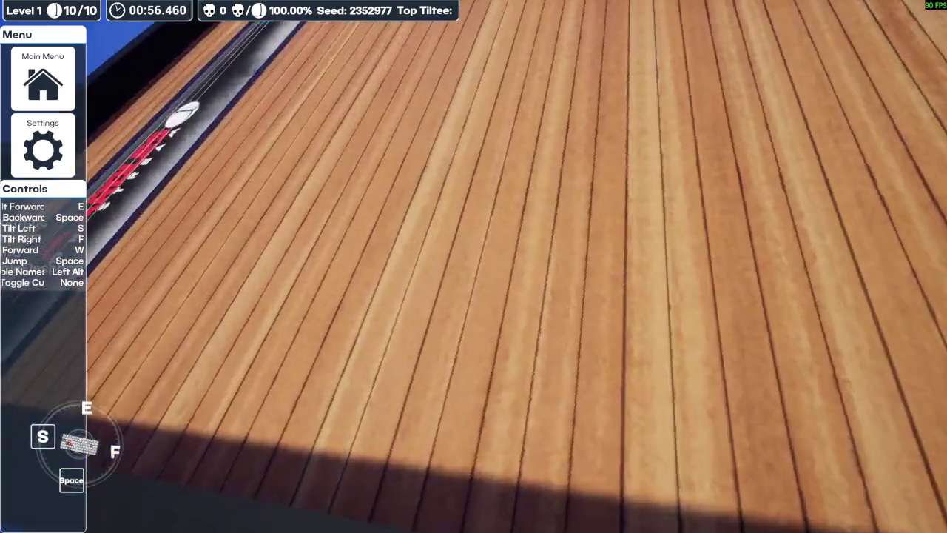
pyautogui.press('alt')
pyautogui.press('alt')
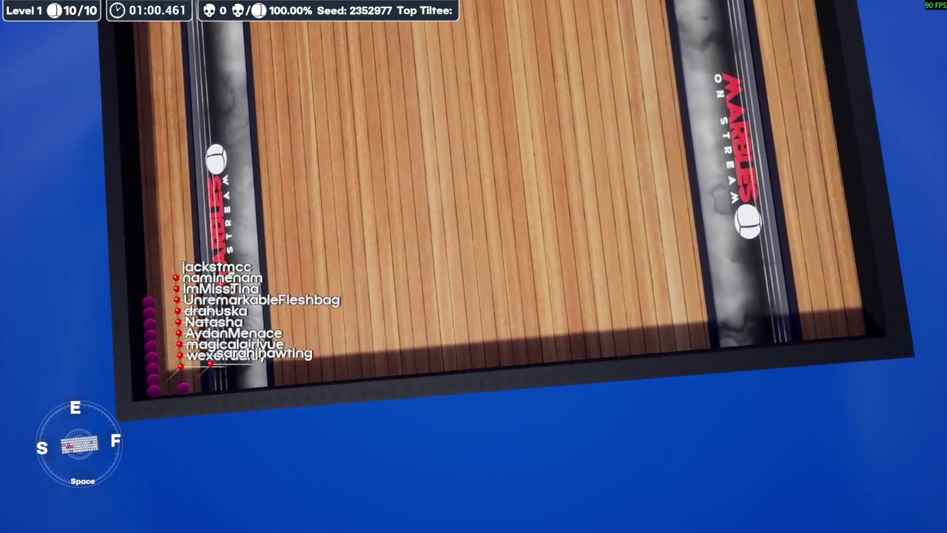
pyautogui.press('s')
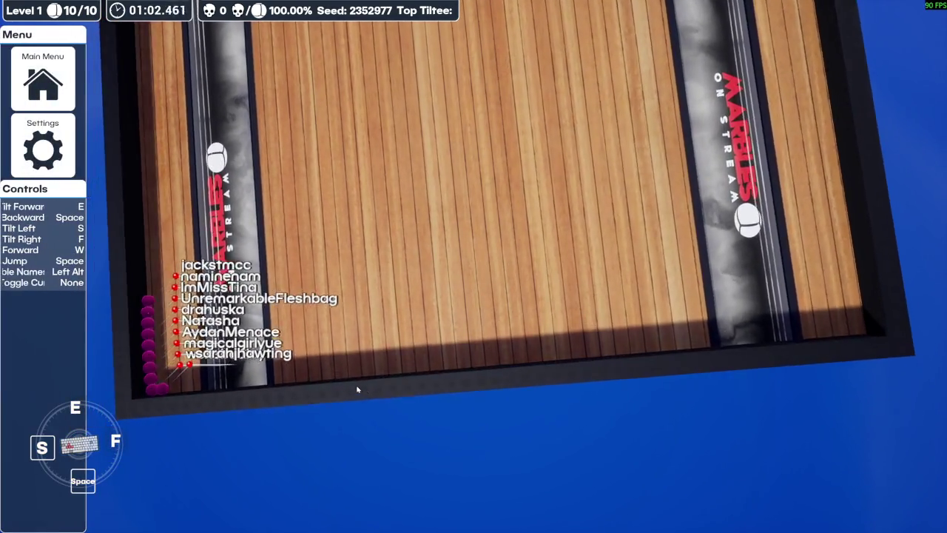
pyautogui.press('space')
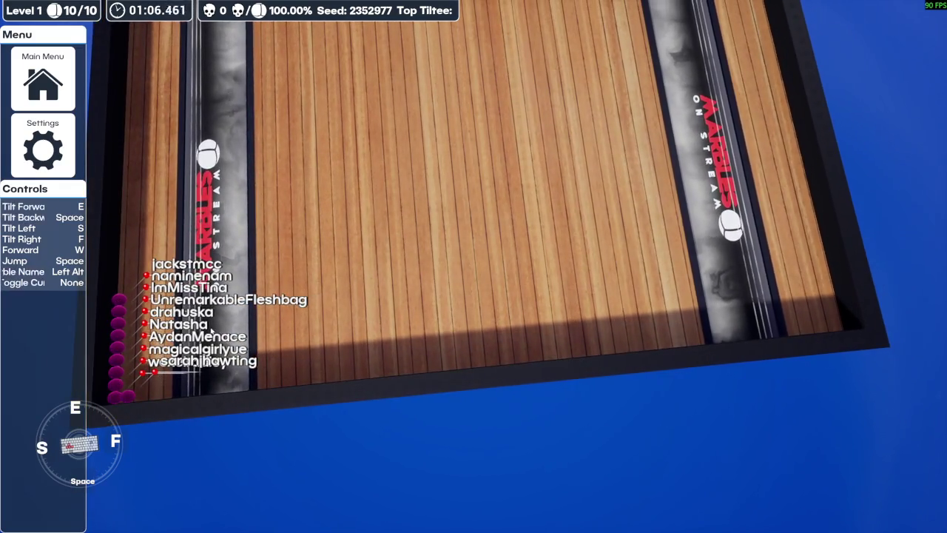
pyautogui.press('s')
pyautogui.press('space')
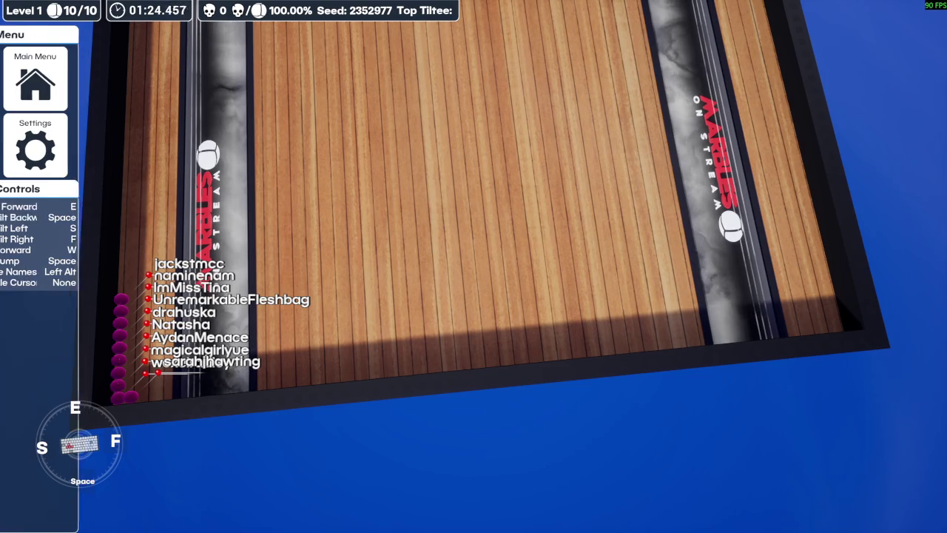
pyautogui.press('e')
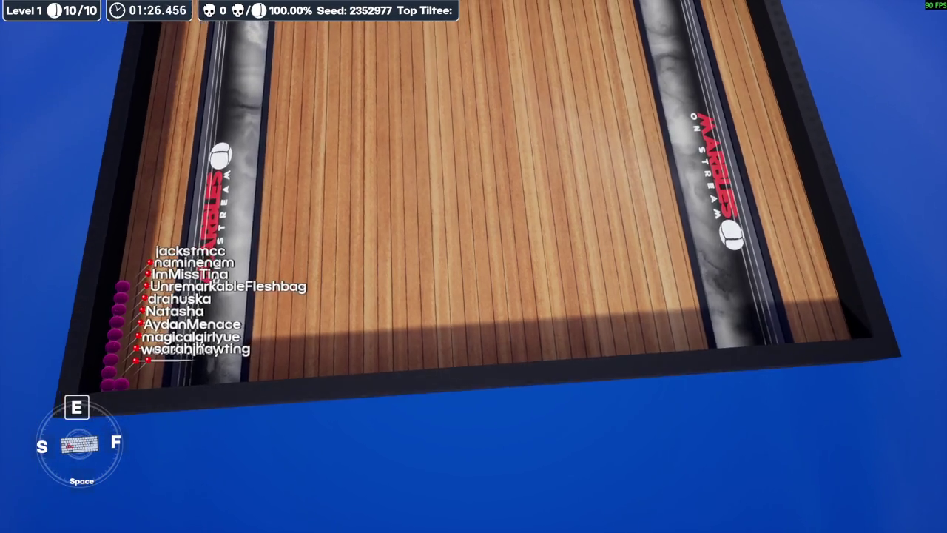
pyautogui.press('n')
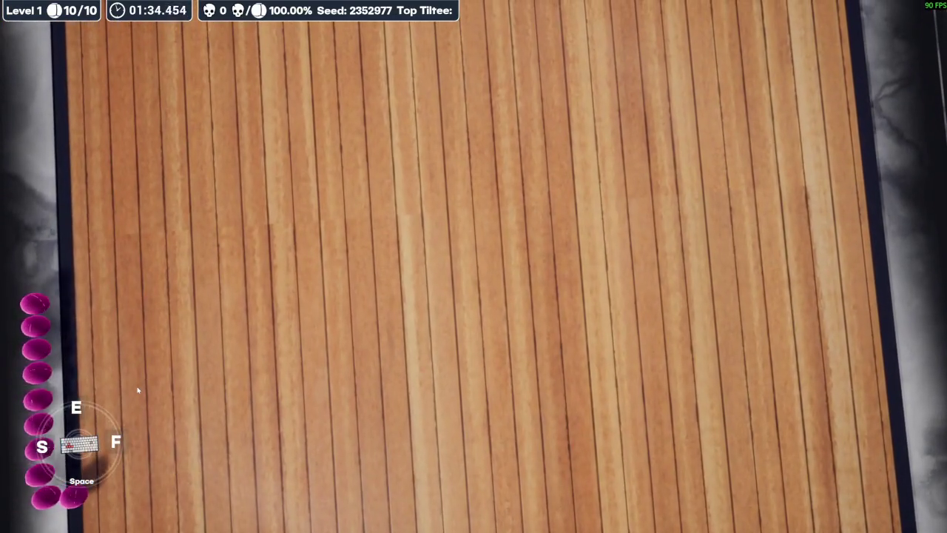
# - Quit the Tilted level to the main menu and confirm
pyautogui.moveTo(137, 385)
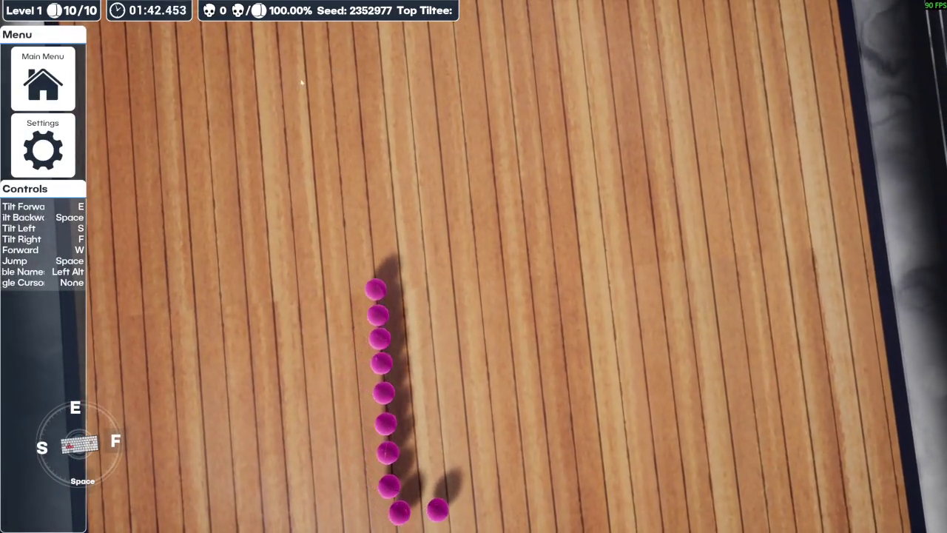
pyautogui.click(60, 70)
pyautogui.click(429, 322)
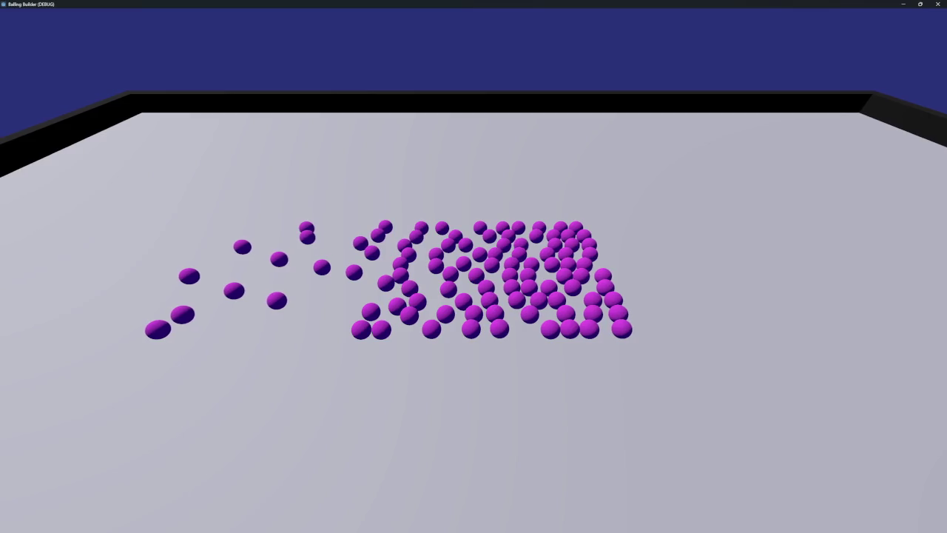
# - Zoom the camera around the spreading purple balls, then close the Balling Builder (DEBUG) window
pyautogui.scroll(5, 474, 267)
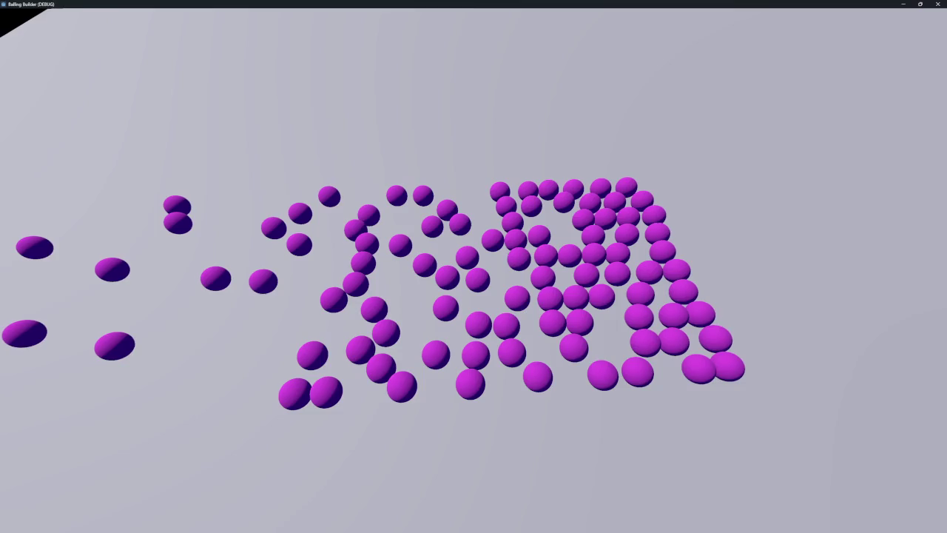
pyautogui.scroll(-5, 723, 134)
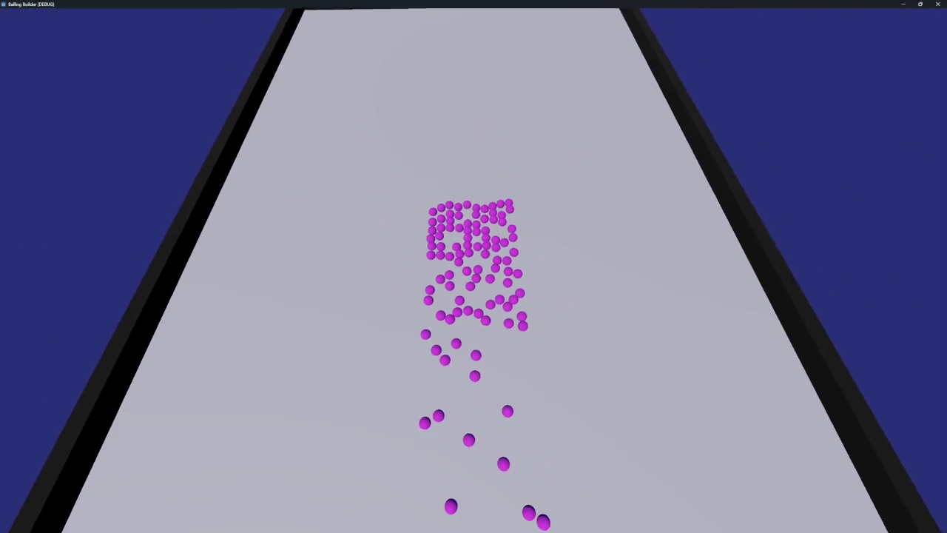
pyautogui.click(939, 5)
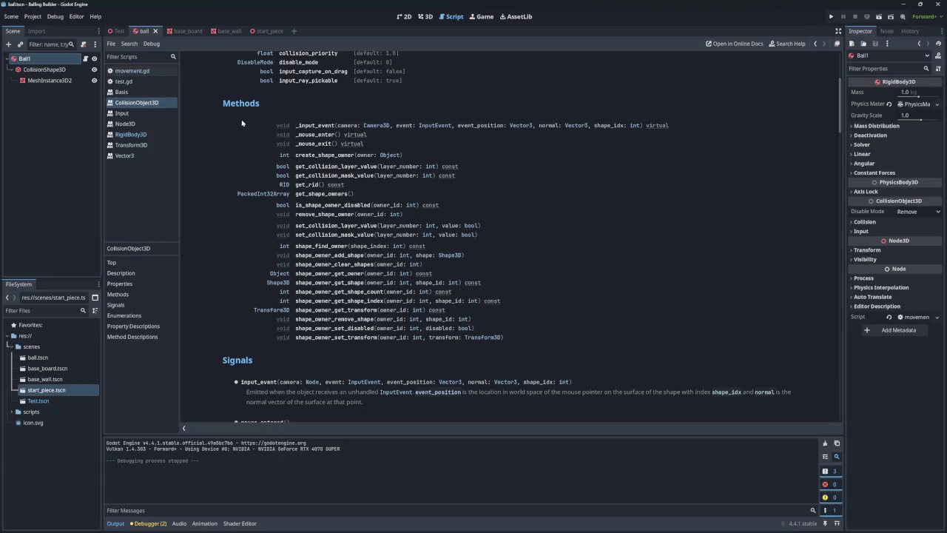
# - Lower the Test scene Game node's Balls Num from 100 to 1 and run the game
pyautogui.click(116, 32)
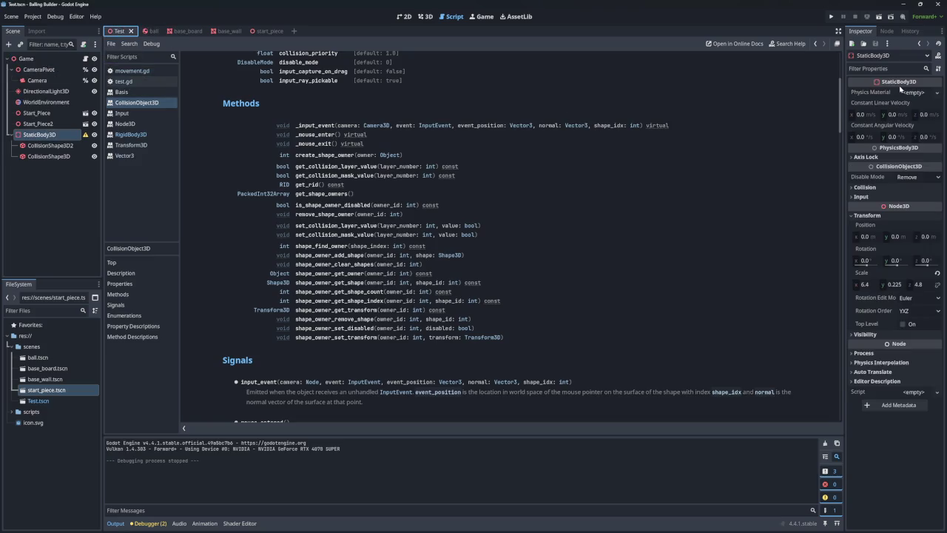
pyautogui.click(26, 59)
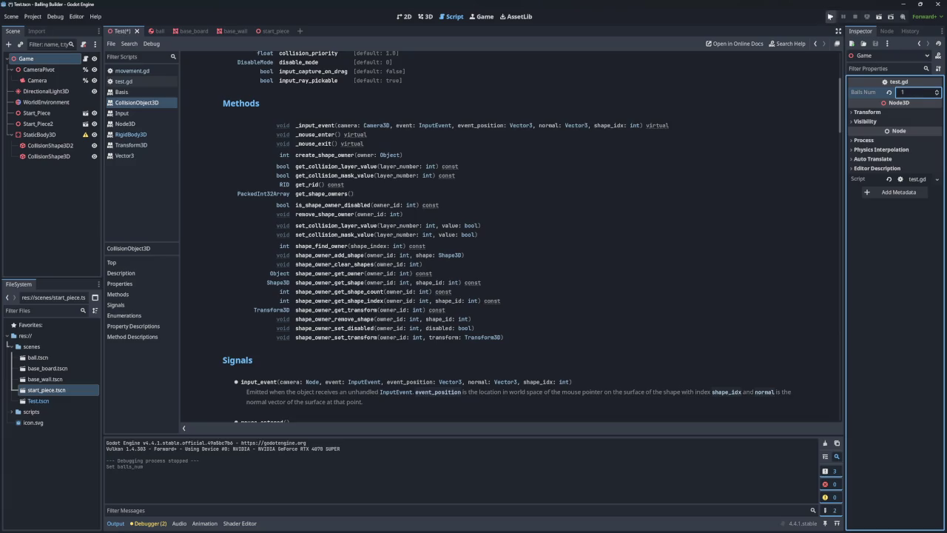
pyautogui.click(829, 17)
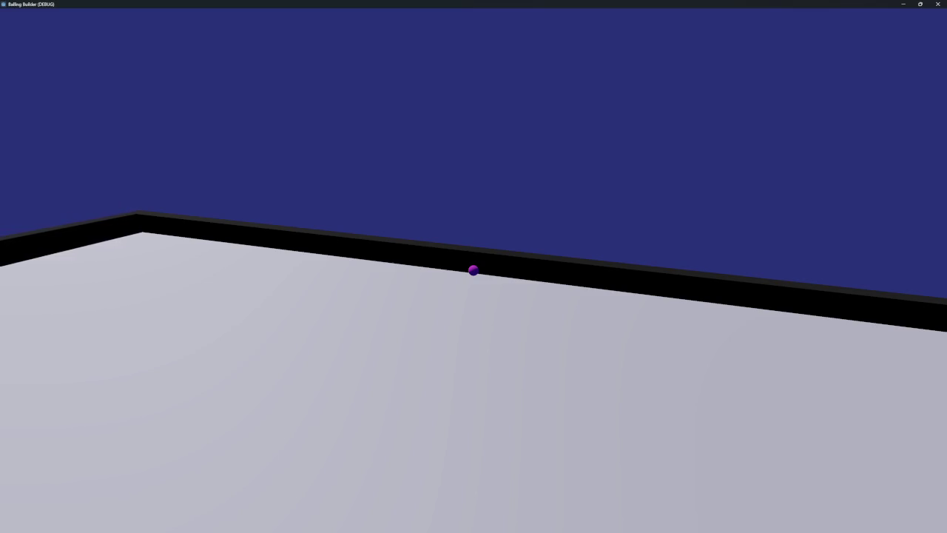
# - Zoom and orbit around the single ball by the back wall, then close the game with Alt+F4
pyautogui.press('Right')
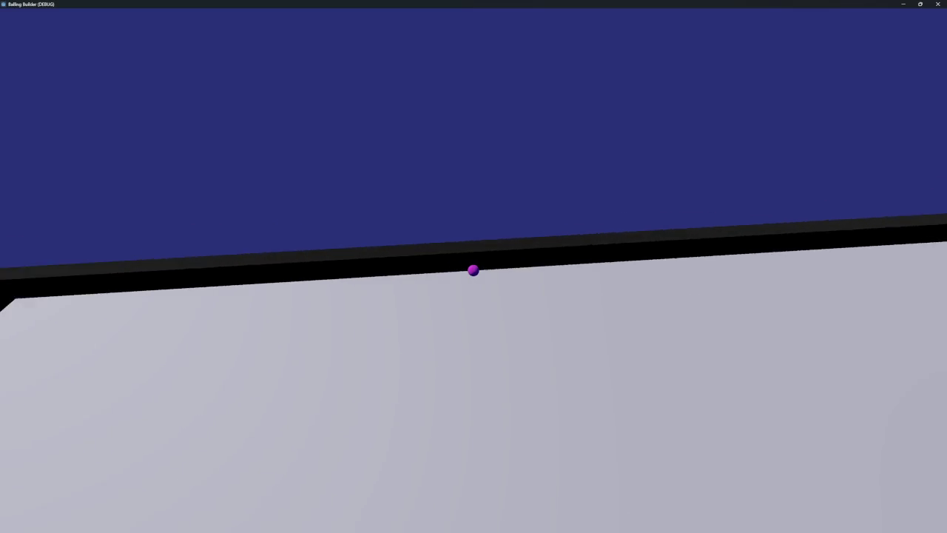
pyautogui.scroll(-3, 473, 270)
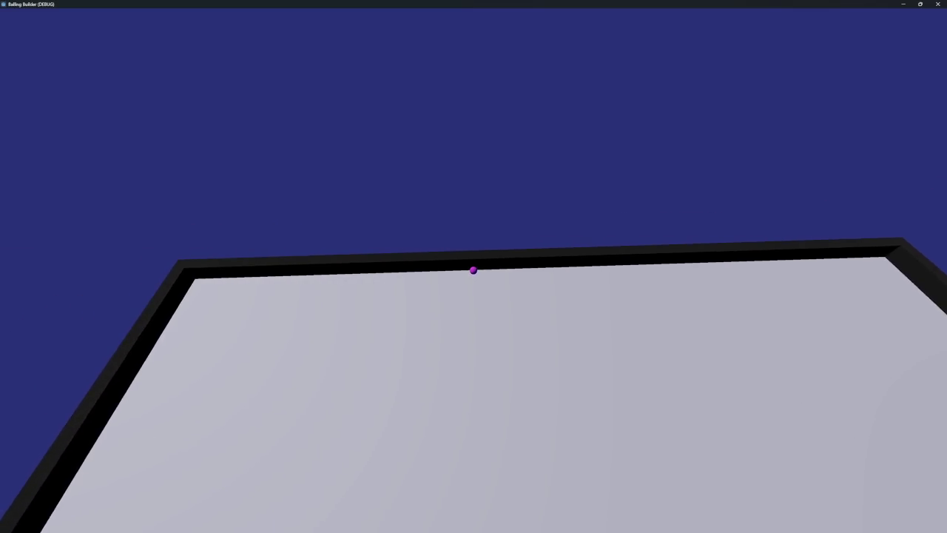
pyautogui.scroll(3, 474, 270)
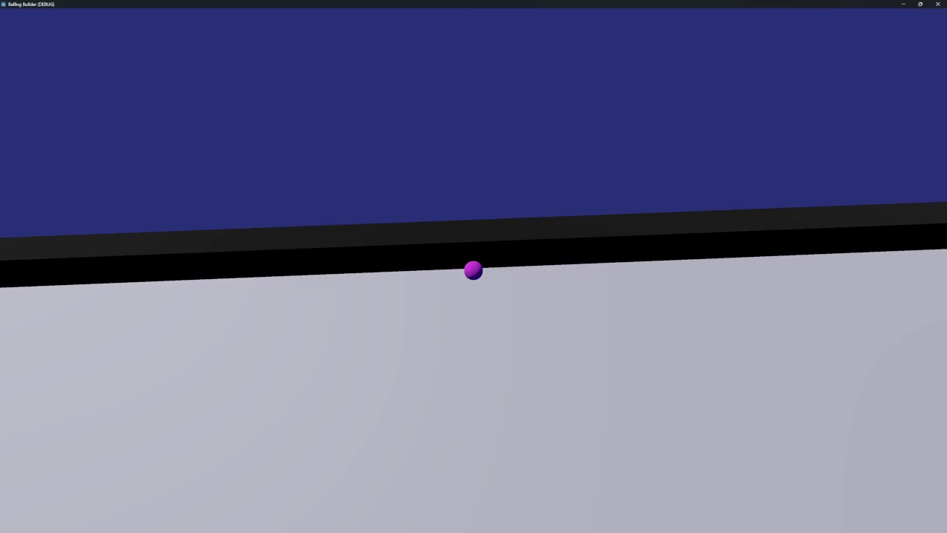
pyautogui.scroll(-3, 474, 270)
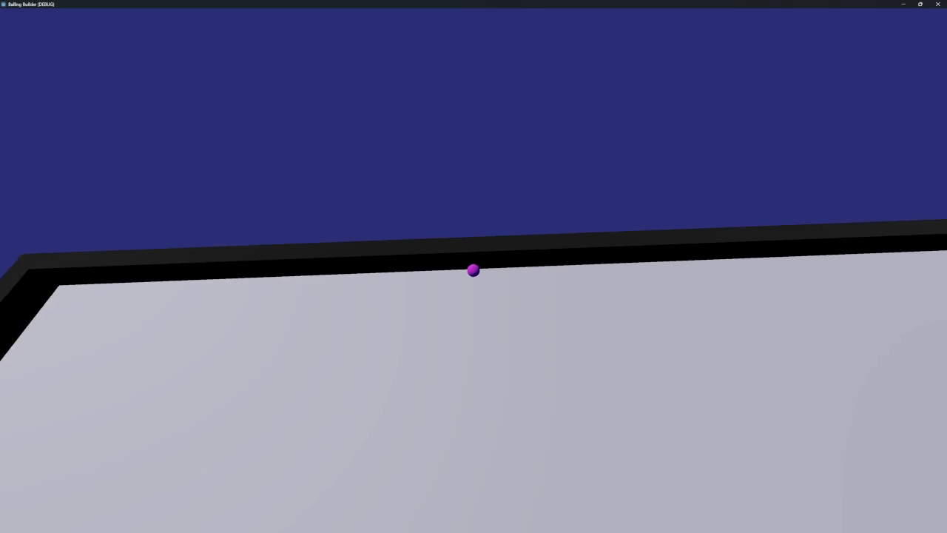
pyautogui.press('Left')
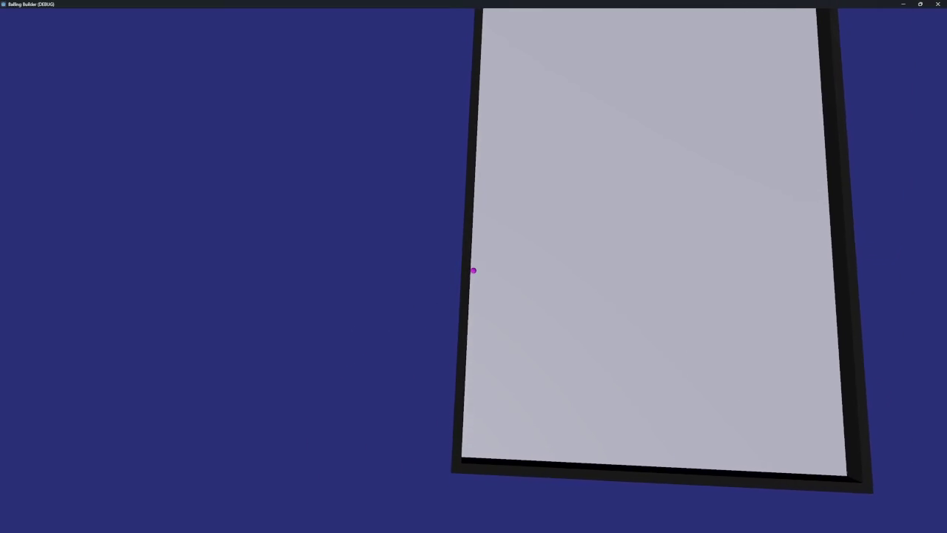
pyautogui.press('Up')
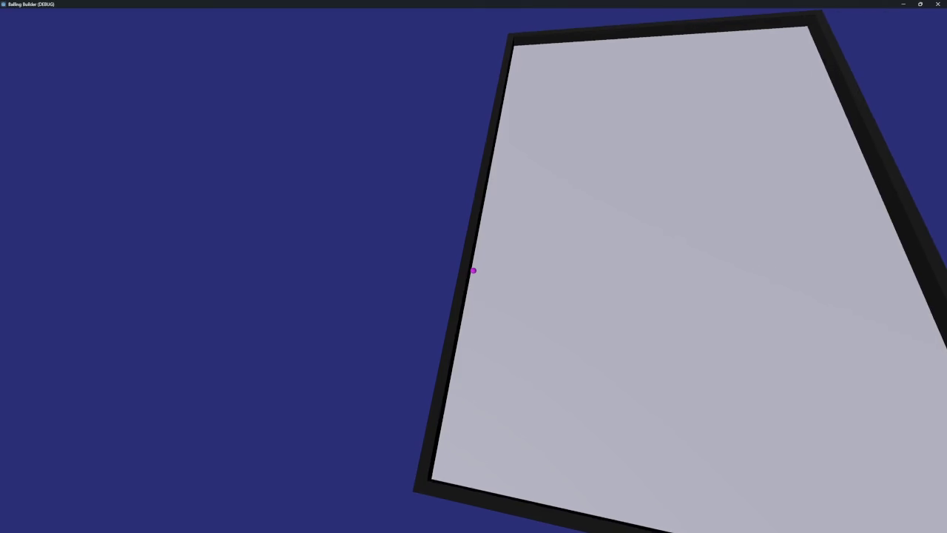
pyautogui.press('Right')
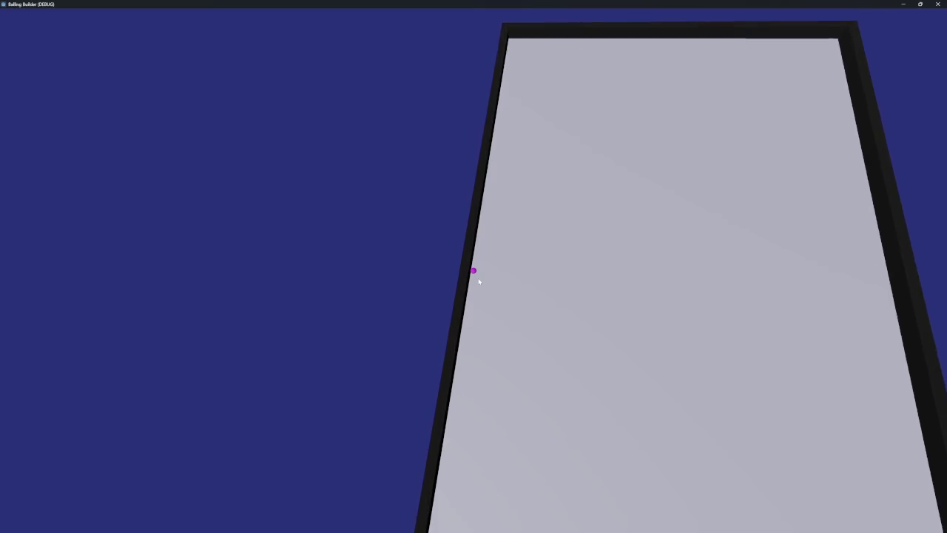
pyautogui.hotkey('alt', 'F4')
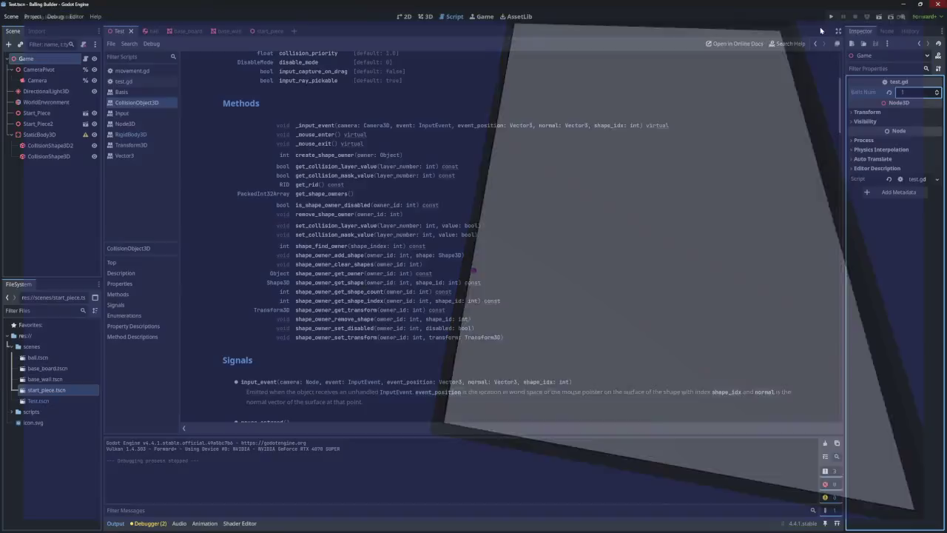
# - Delete the Start_Piece2 node from the Test scene and run the project again
pyautogui.click(47, 125)
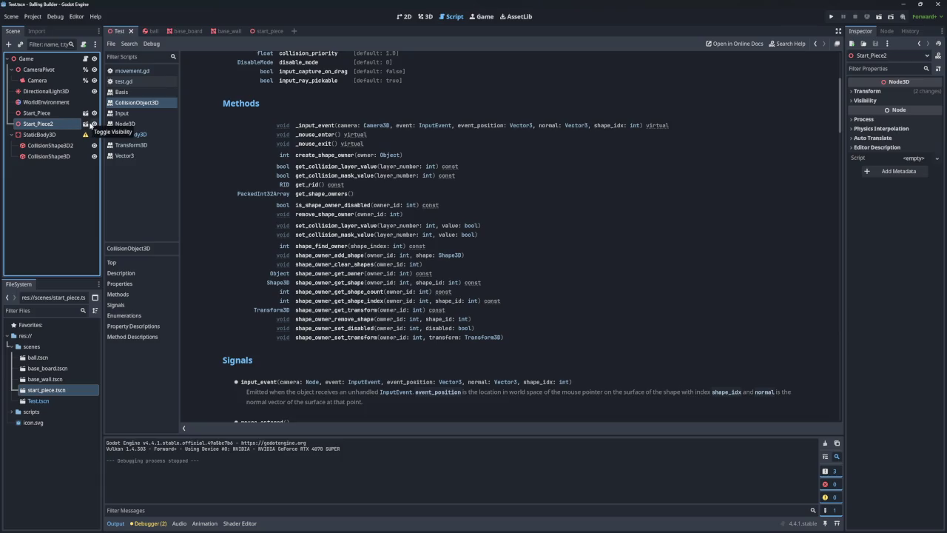
pyautogui.press('Delete')
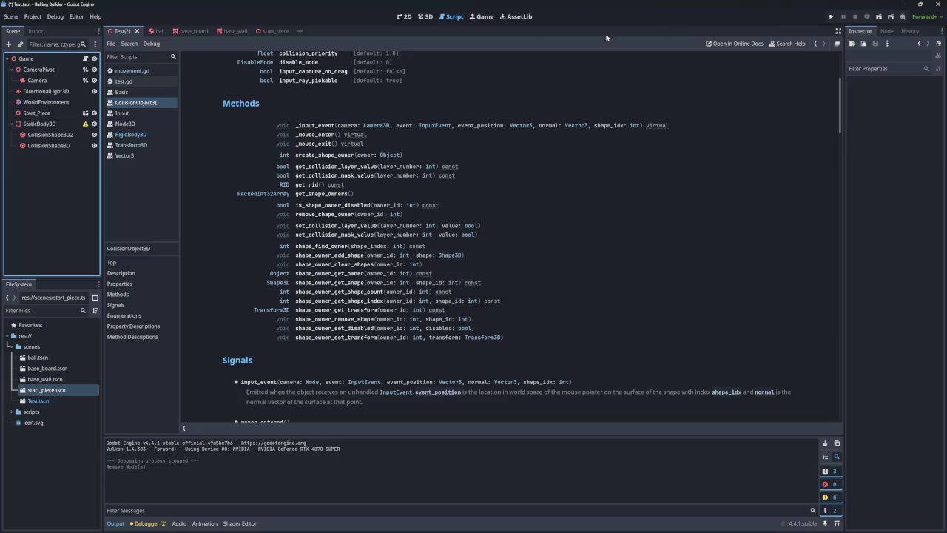
pyautogui.click(831, 18)
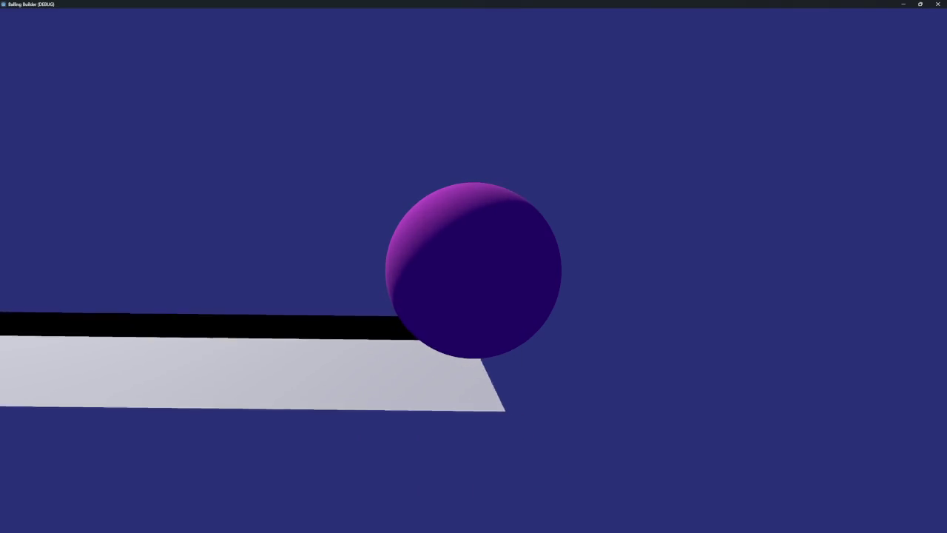
# - Close the game and change Jolt Physics 3D Baumgarte Stabilization Factor from 0.2 to 1.0
pyautogui.click(930, 6)
pyautogui.click(32, 17)
pyautogui.click(45, 31)
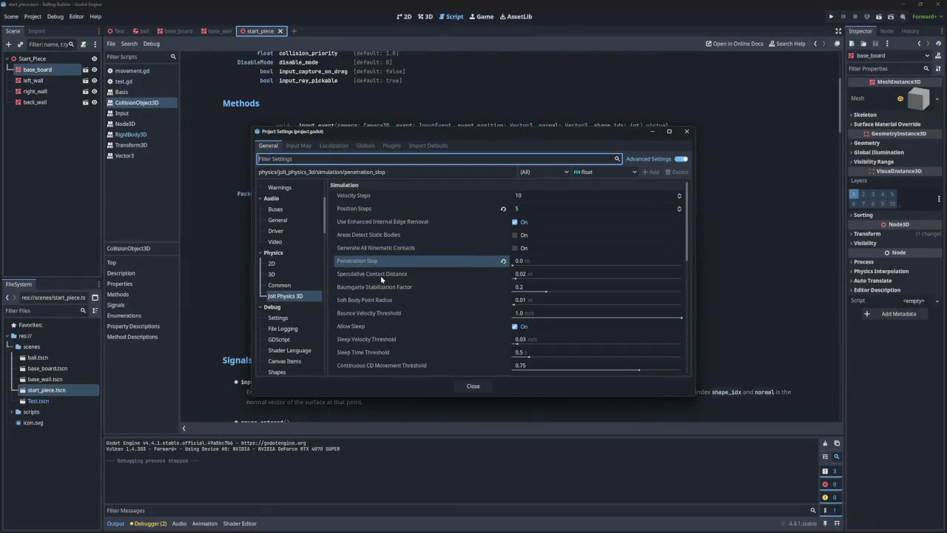
pyautogui.moveTo(382, 277)
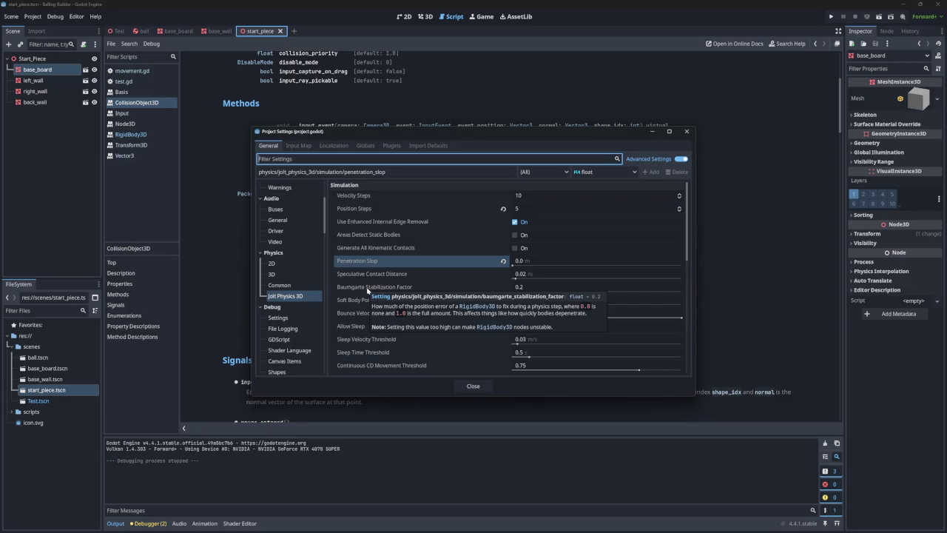
pyautogui.click(524, 287)
pyautogui.write('1')
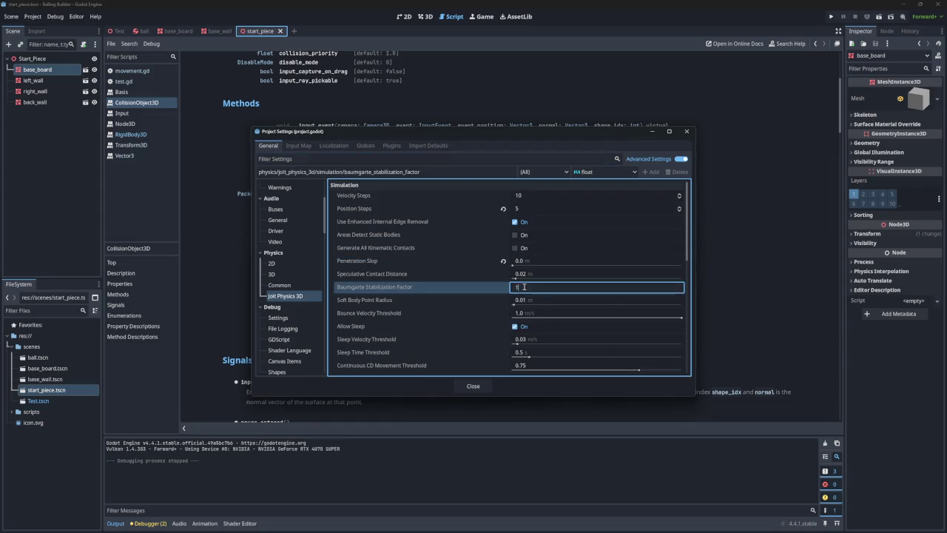
pyautogui.moveTo(472, 288)
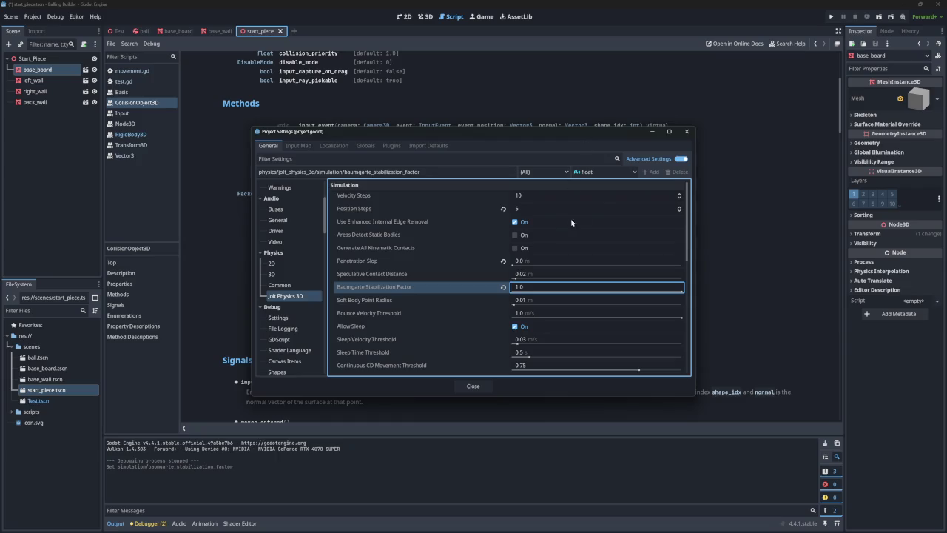
pyautogui.click(686, 132)
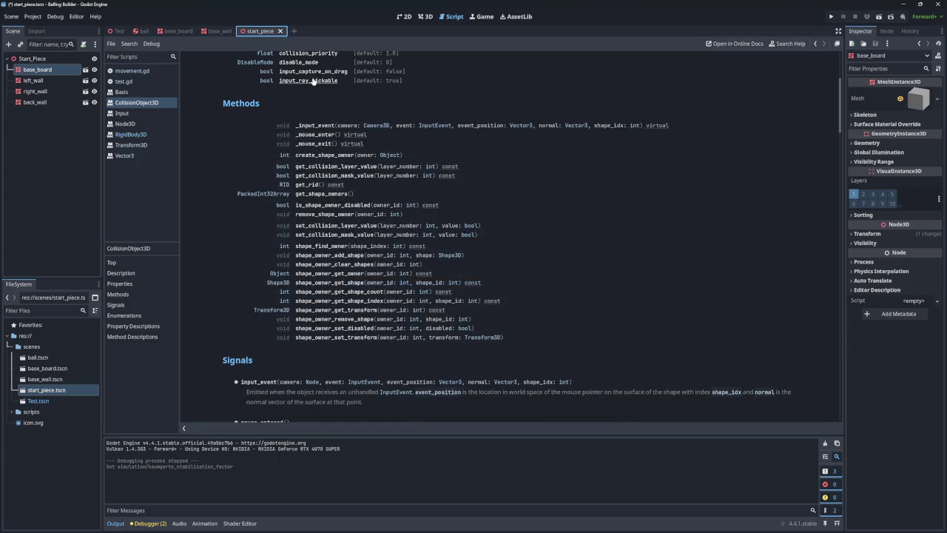
# - Test-run the game, then set Baumgarte Stabilization Factor to 0.0 in Project Settings
pyautogui.click(832, 16)
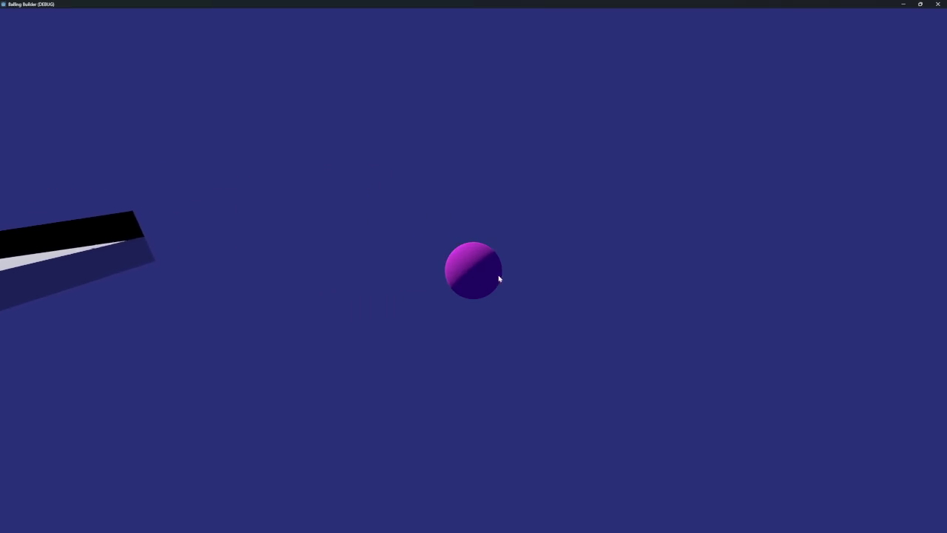
pyautogui.click(937, 4)
pyautogui.click(33, 16)
pyautogui.click(48, 29)
pyautogui.click(523, 288)
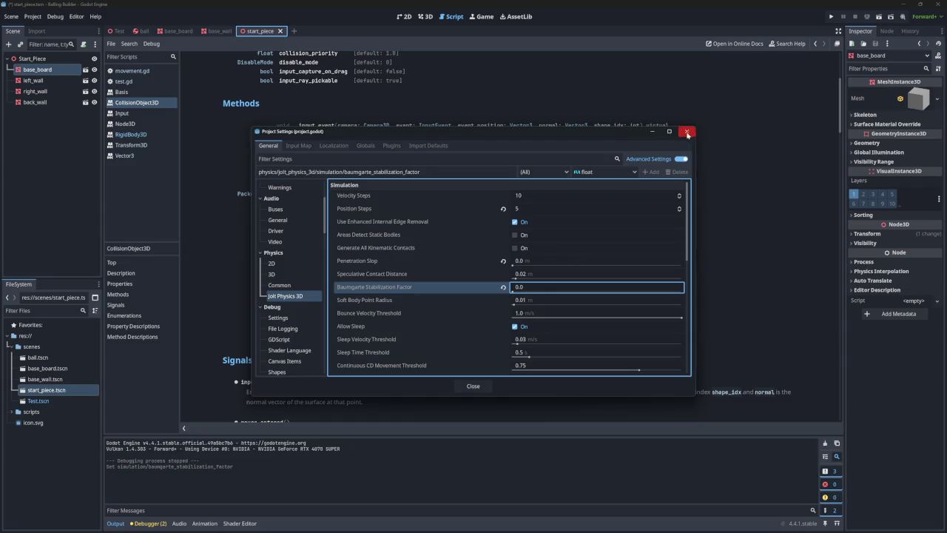
# - Relaunch the game at 0.0, rolling the marble forward and right off the board's edge
pyautogui.click(688, 132)
pyautogui.click(831, 16)
pyautogui.press('w')
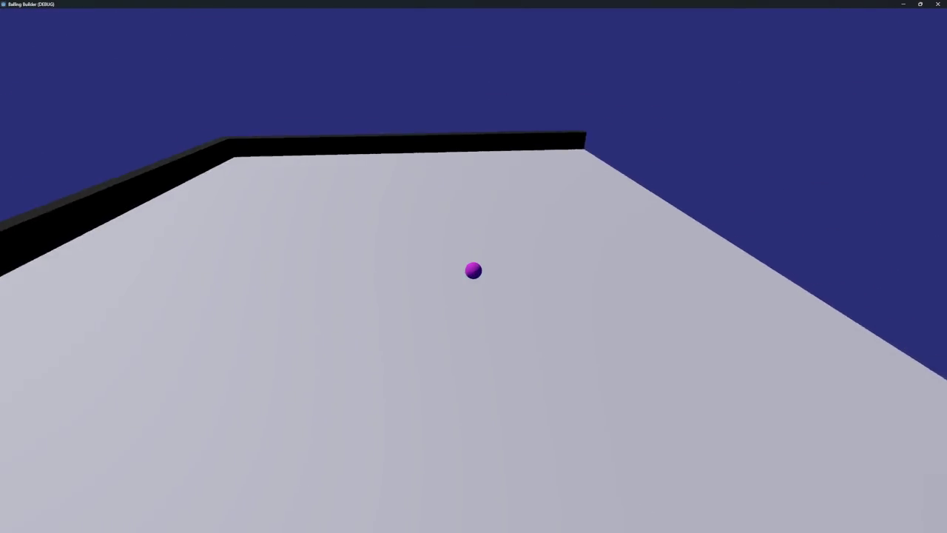
pyautogui.scroll(5, 474, 270)
pyautogui.press('d')
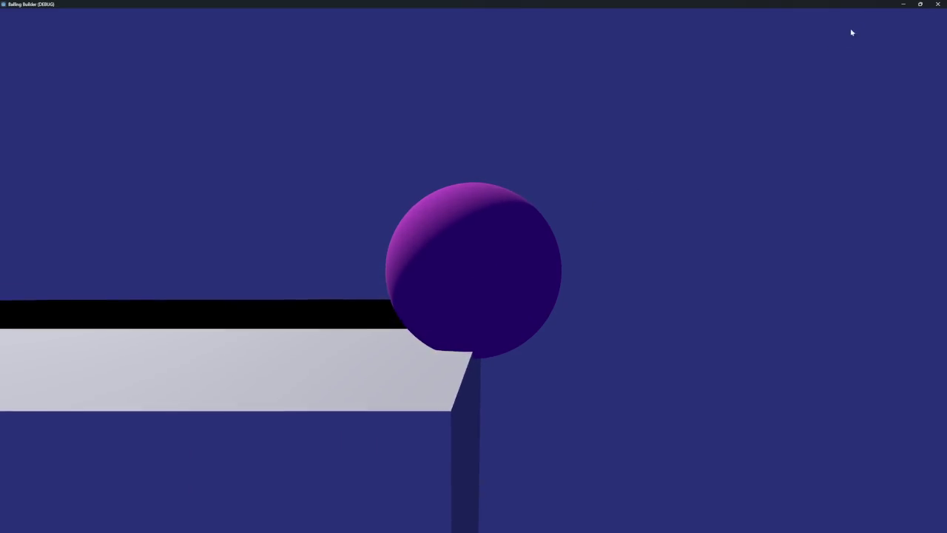
pyautogui.click(938, 4)
# - Drag Baumgarte Stabilization Factor back to 0.2 in Jolt Physics 3D settings
pyautogui.click(32, 16)
pyautogui.click(49, 44)
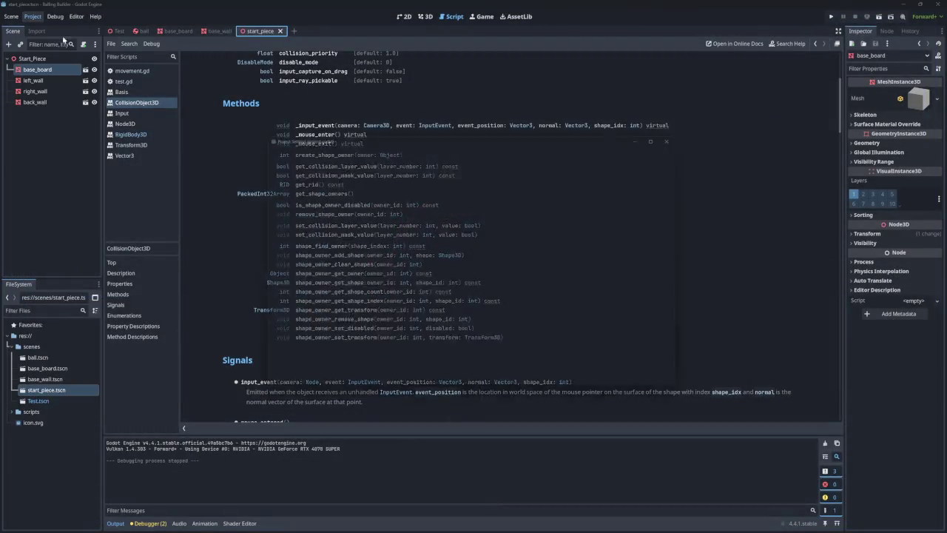
pyautogui.moveTo(512, 292); pyautogui.dragTo(507, 291)
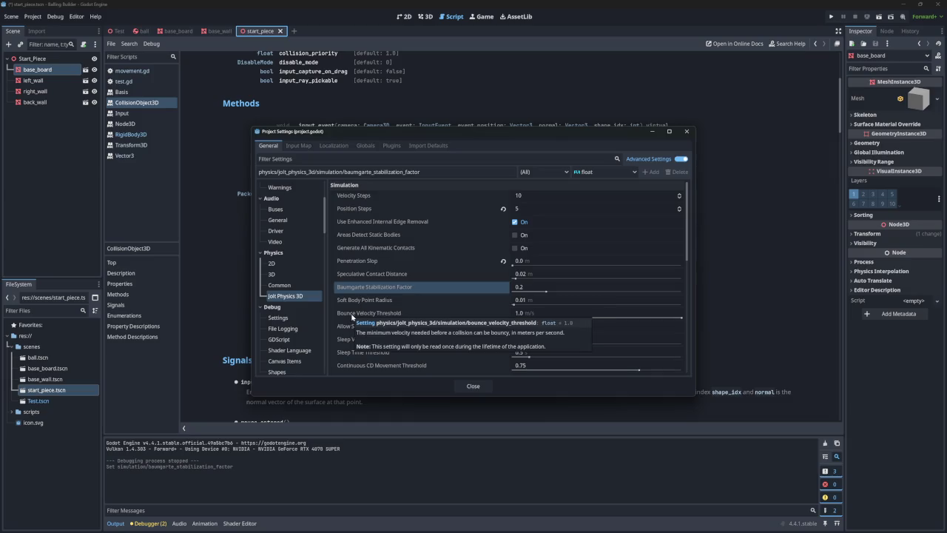
# - Read the remaining Jolt Physics 3D simulation settings' tooltips, then rerun the game at 0.2
pyautogui.scroll(-2, 359, 326)
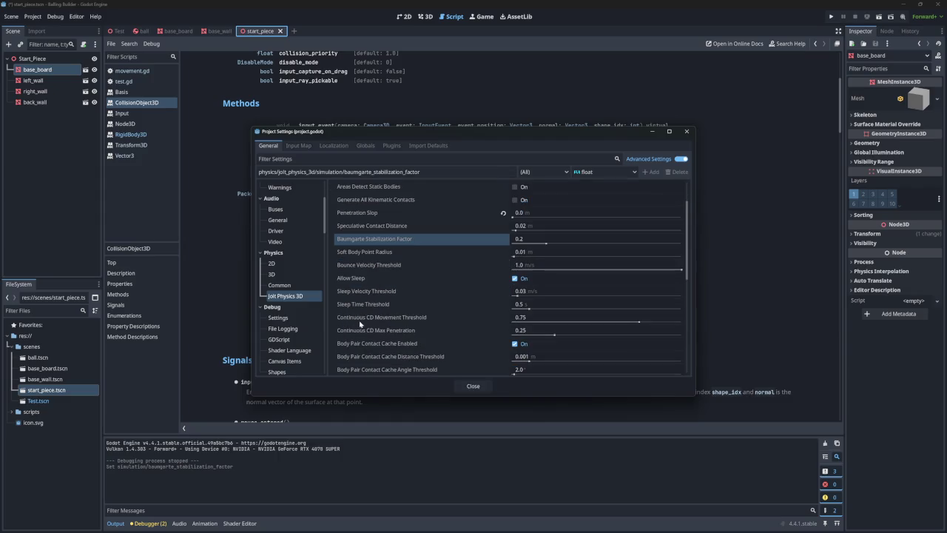
pyautogui.scroll(-2, 373, 313)
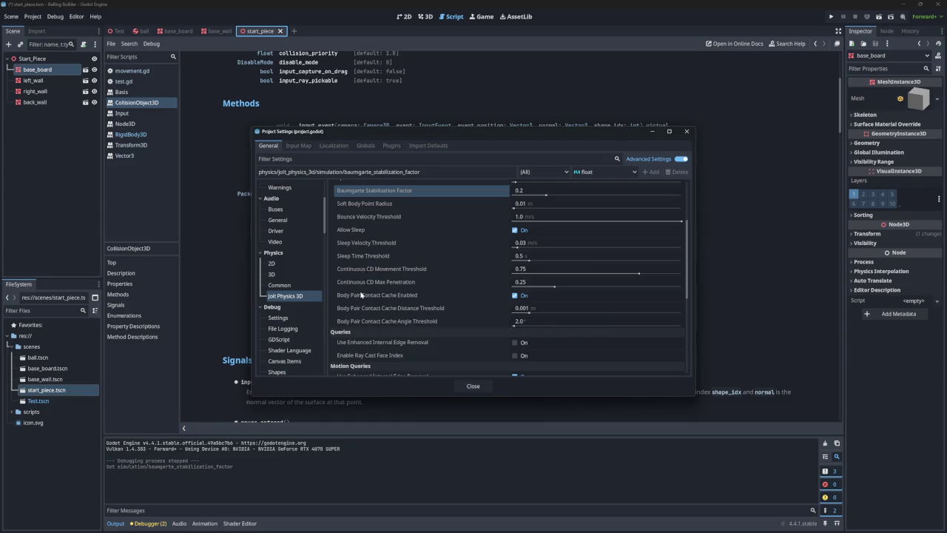
pyautogui.moveTo(361, 295)
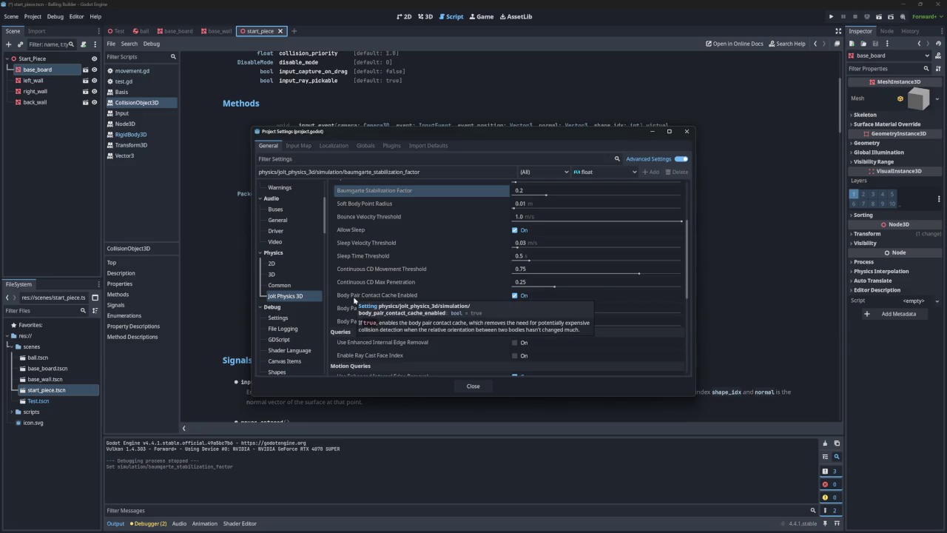
pyautogui.scroll(-3, 363, 338)
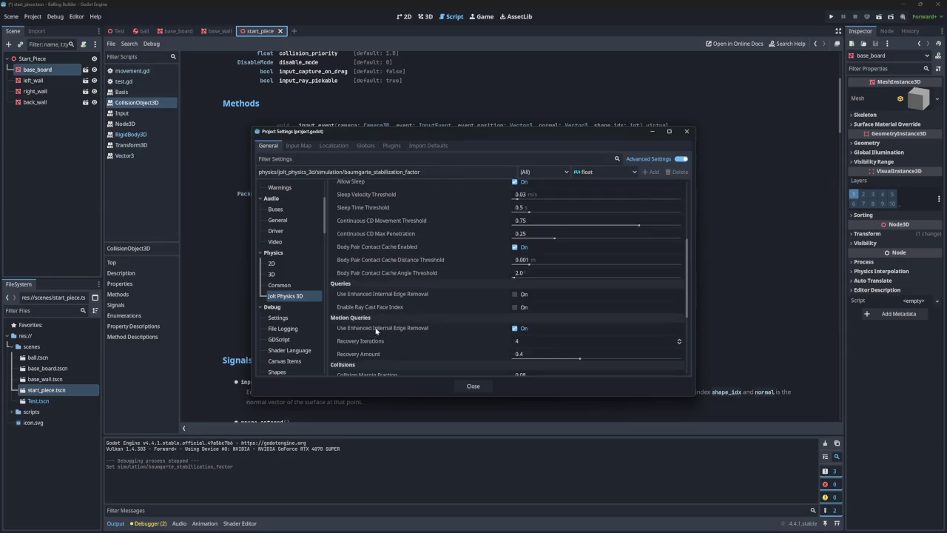
pyautogui.scroll(-2, 382, 309)
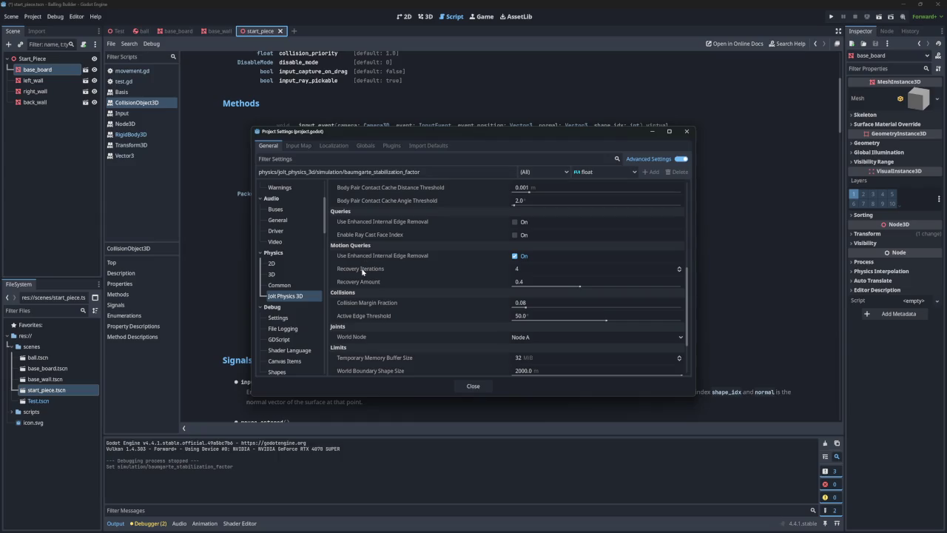
pyautogui.moveTo(363, 272)
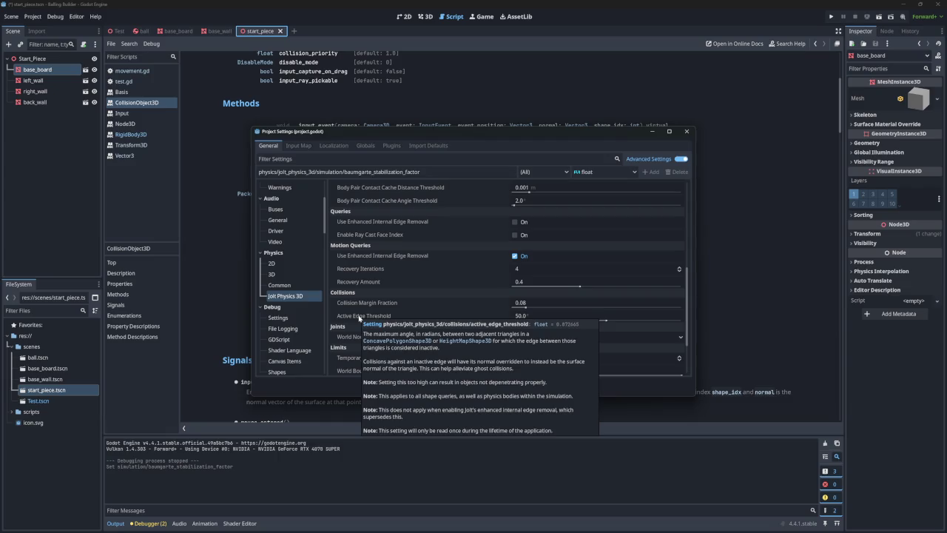
pyautogui.scroll(3, 351, 341)
pyautogui.scroll(5, 354, 339)
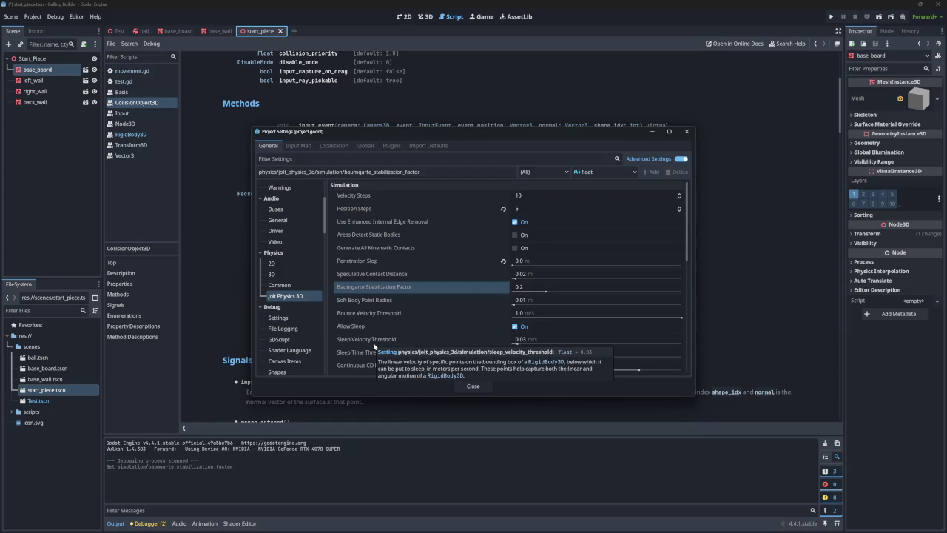
pyautogui.click(687, 133)
pyautogui.click(831, 17)
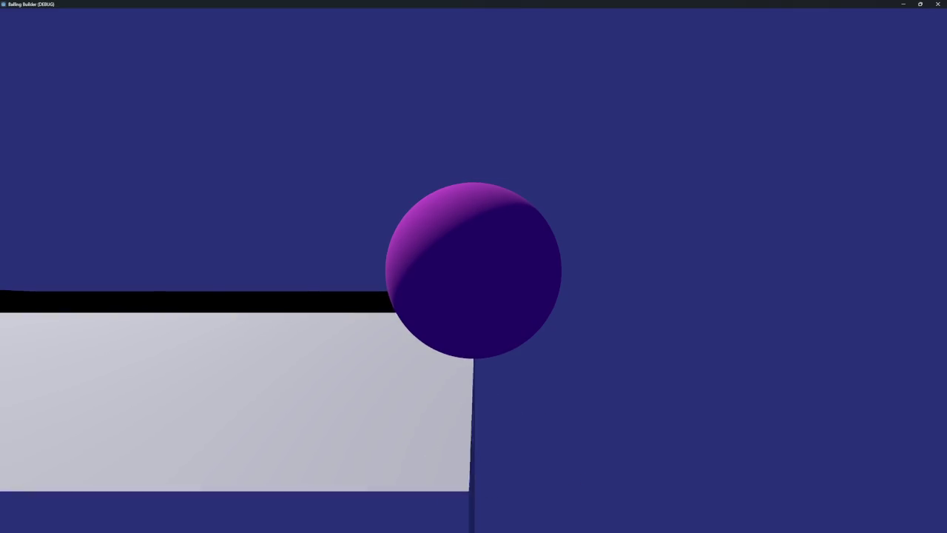
# - Close the Balling Builder (DEBUG) window to end the test run
pyautogui.click(938, 6)
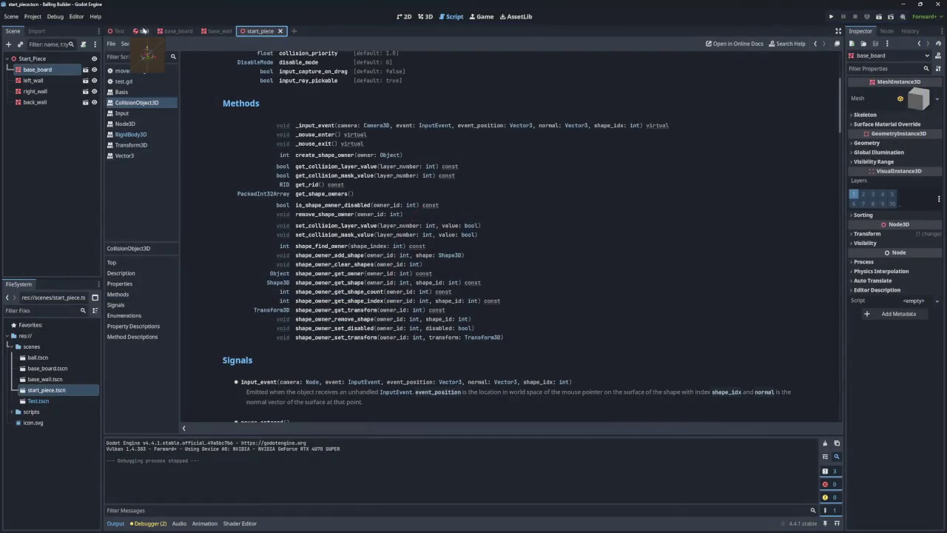
# - Look over the Test, start_piece and base_board scenes, framing base_board's collision shape in 3D
pyautogui.click(115, 31)
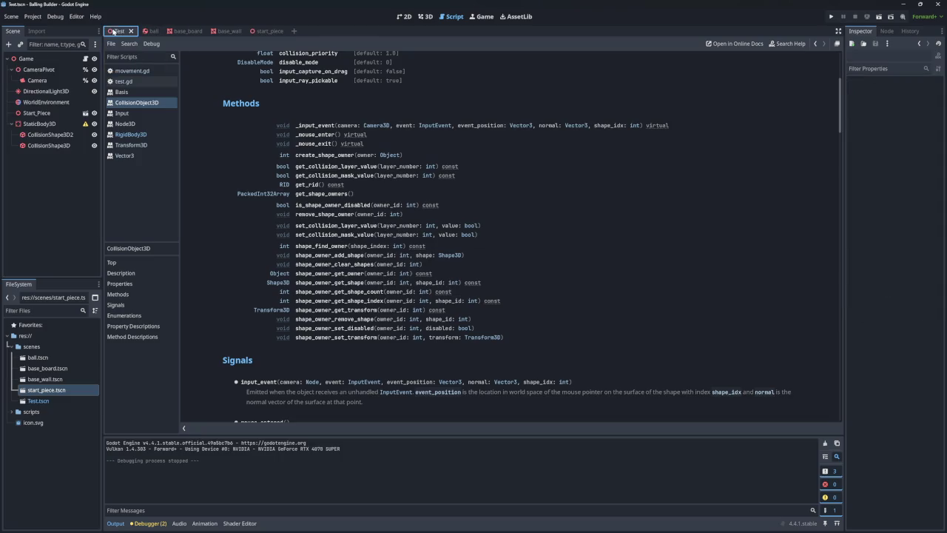
pyautogui.click(266, 34)
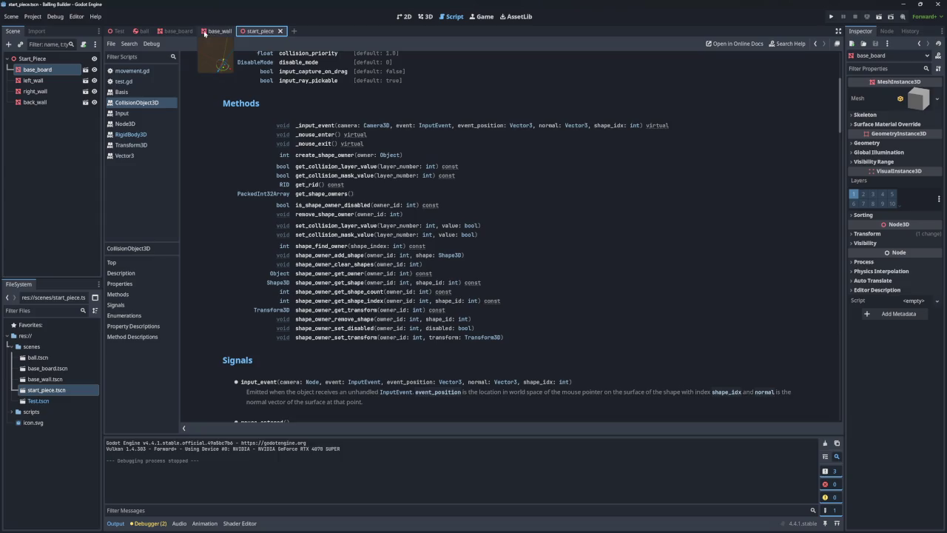
pyautogui.click(168, 32)
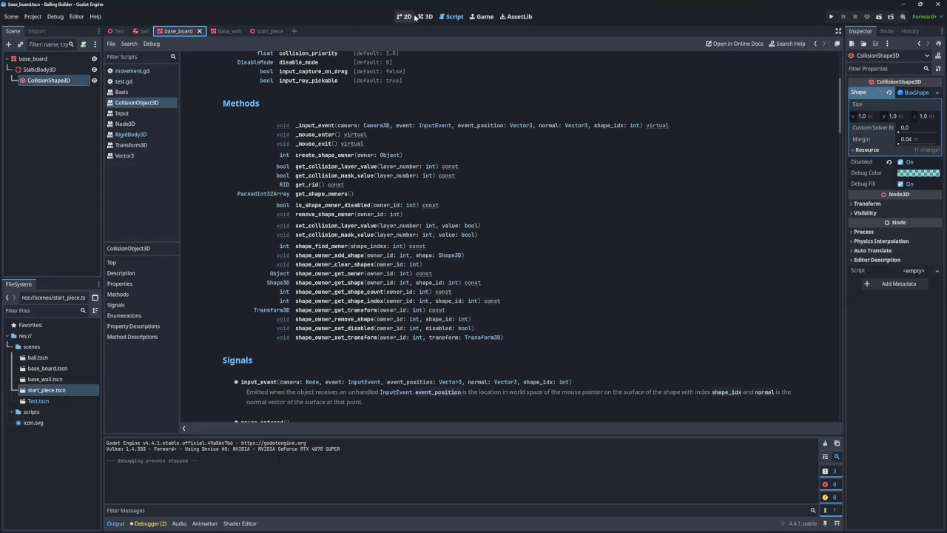
pyautogui.click(407, 17)
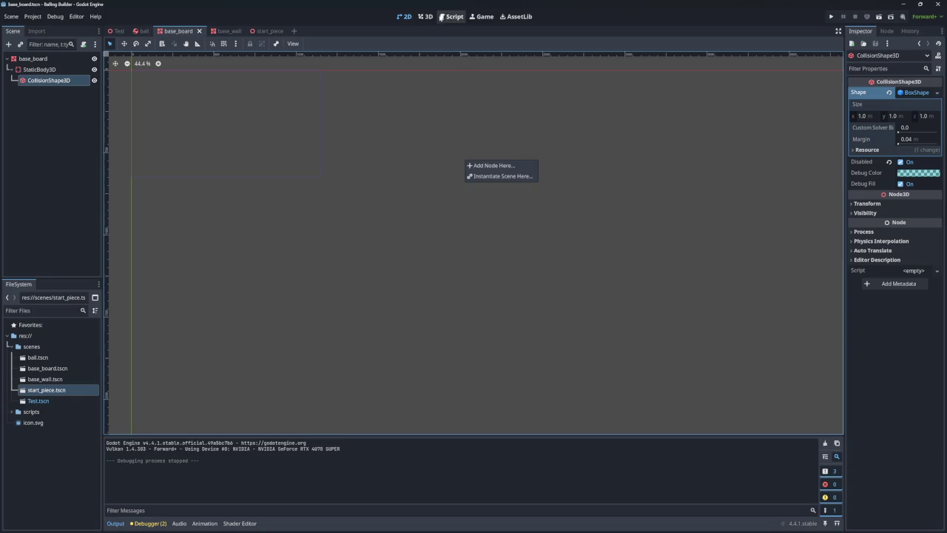
pyautogui.click(427, 16)
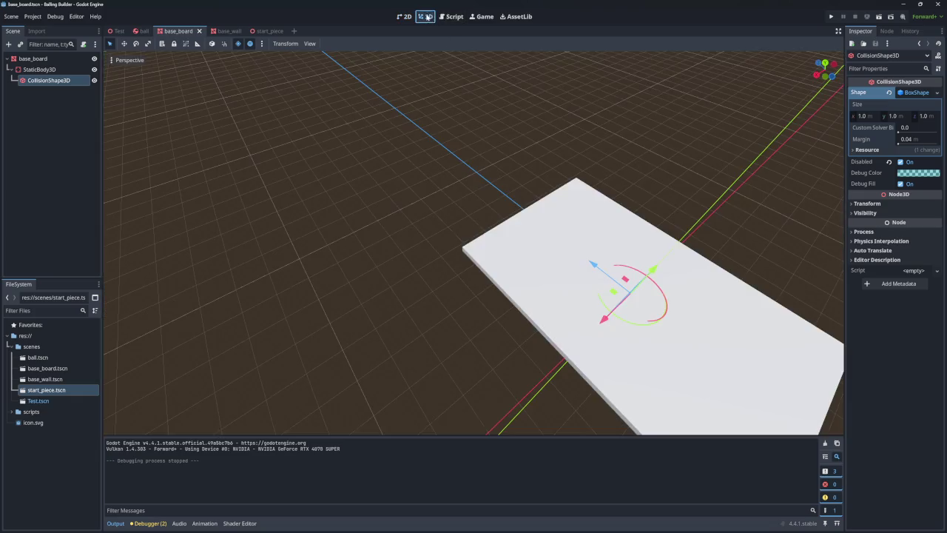
pyautogui.press('f')
pyautogui.moveTo(474, 428); pyautogui.dragTo(450, 155)
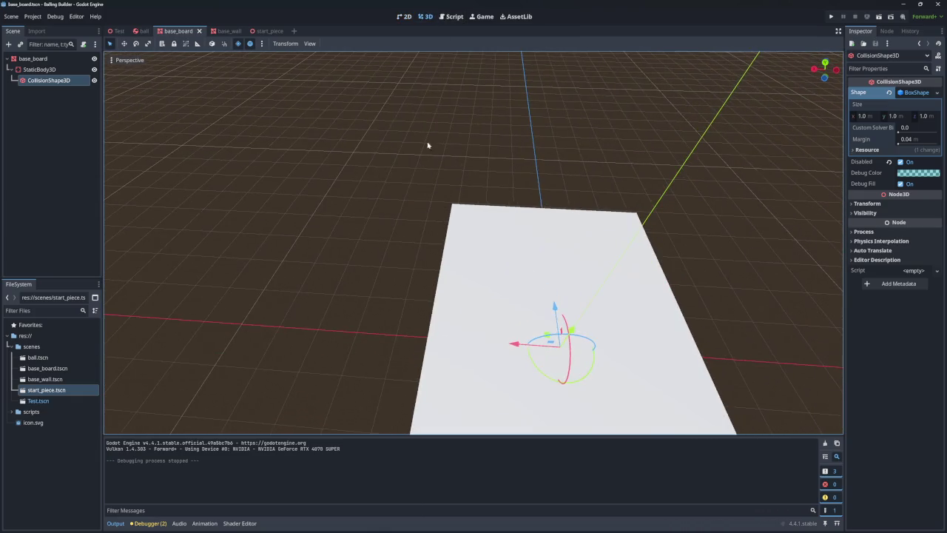
# - Delete the CollisionShape3D node from the Test scene
pyautogui.click(117, 31)
pyautogui.click(55, 138)
pyautogui.click(55, 146)
pyautogui.press('Delete')
pyautogui.press('Return')
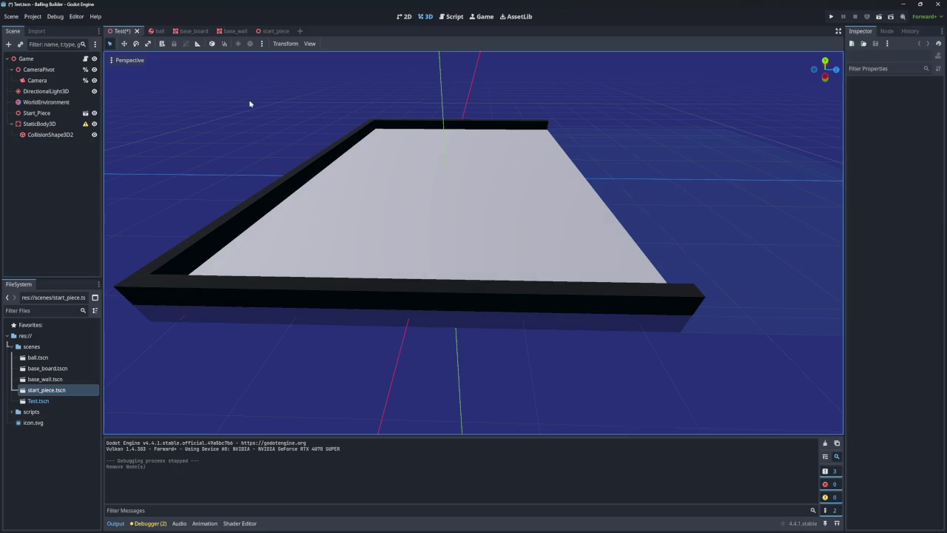
# - Enable base_board's CollisionShape3D by unchecking Disabled, then save and run from the Test scene
pyautogui.click(191, 31)
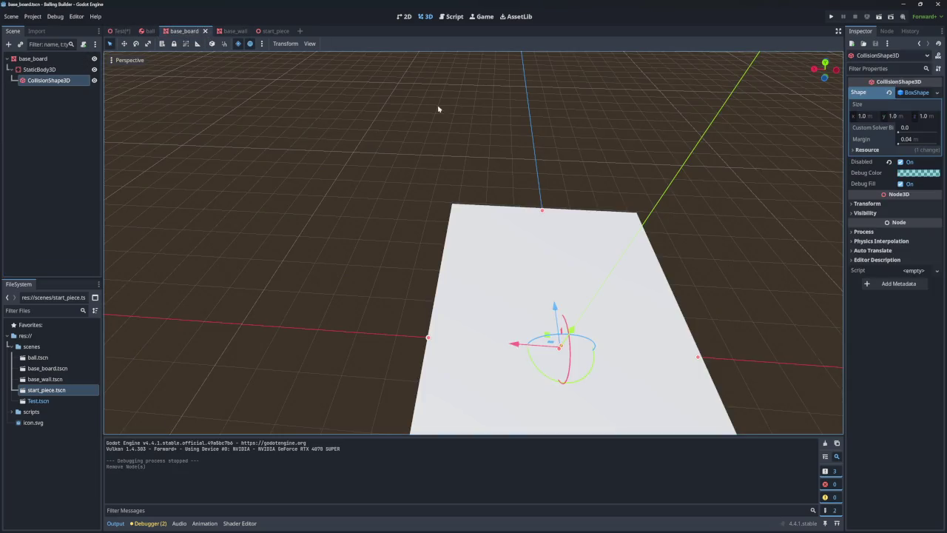
pyautogui.press('Up')
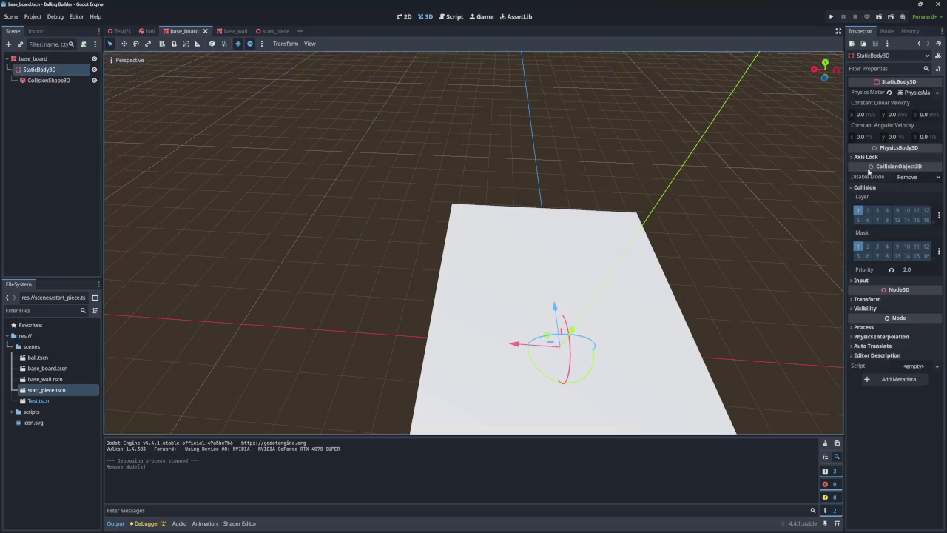
pyautogui.click(38, 81)
pyautogui.click(33, 58)
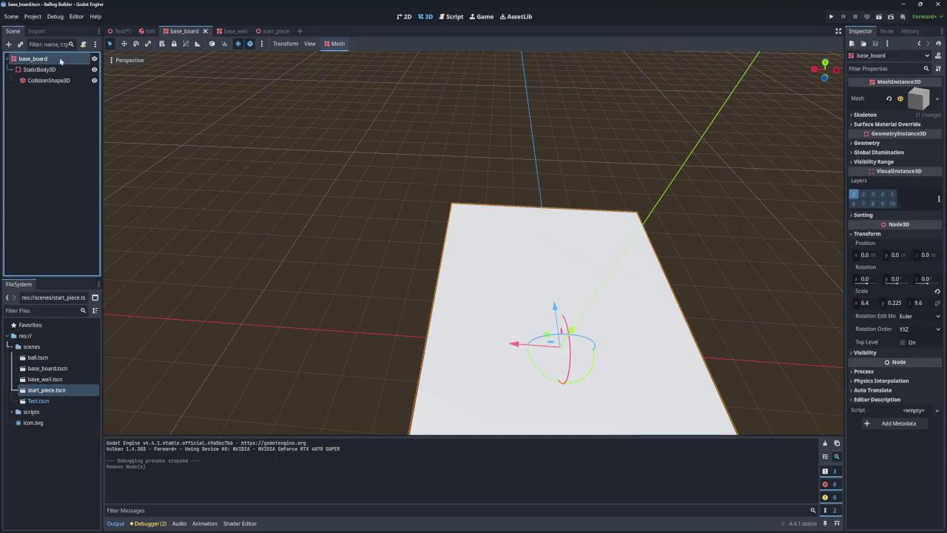
pyautogui.click(39, 69)
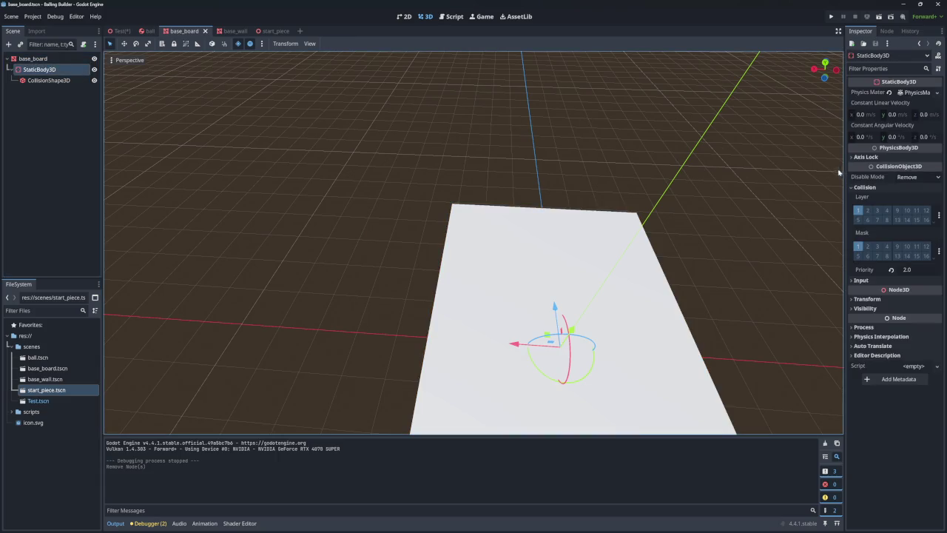
pyautogui.press('Down')
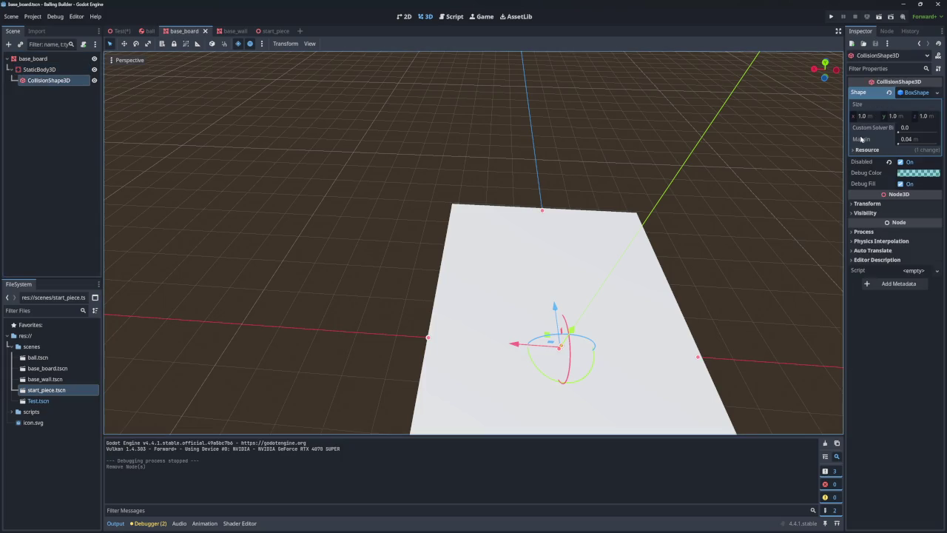
pyautogui.click(902, 162)
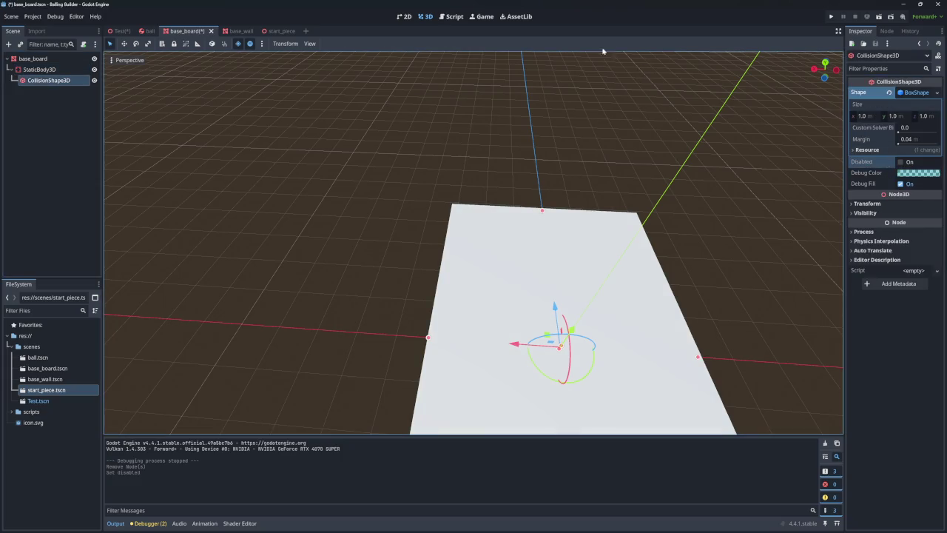
pyautogui.click(121, 31)
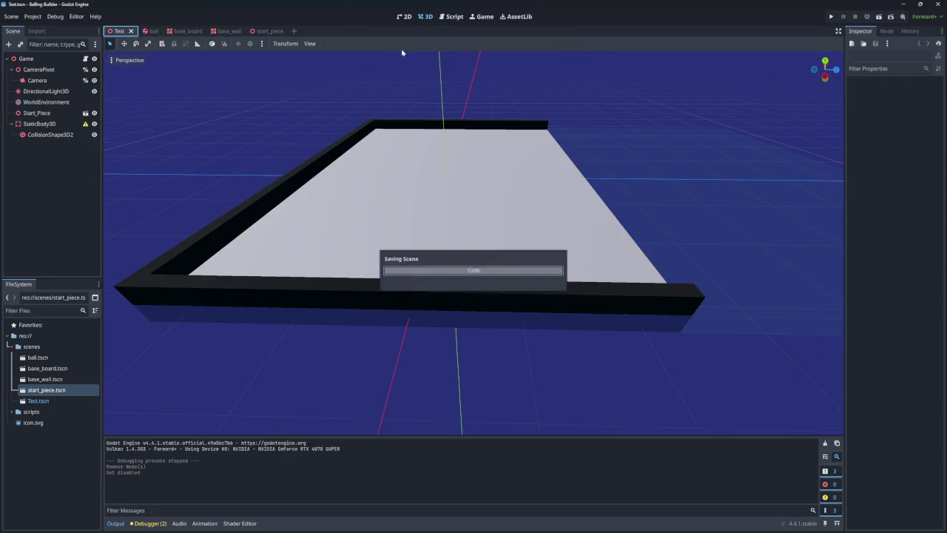
pyautogui.click(833, 16)
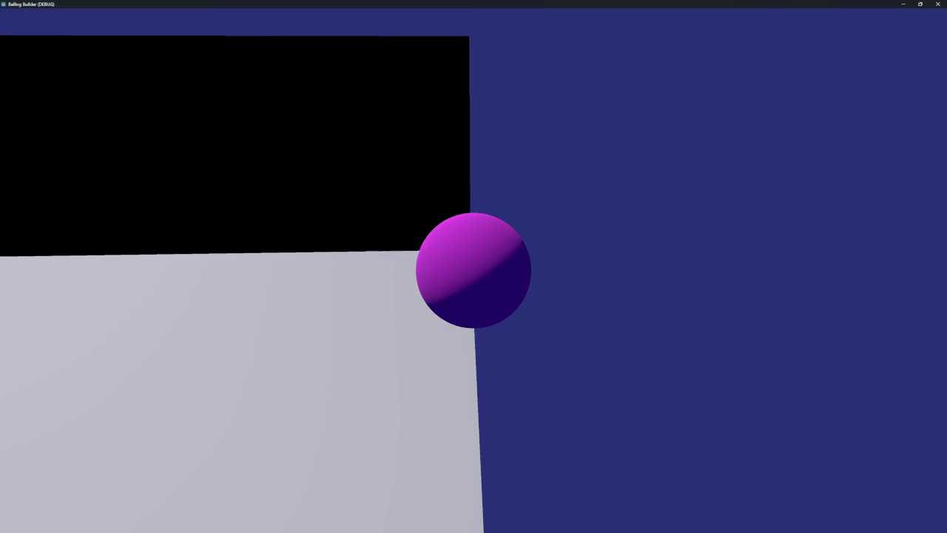
# - Stop the debug game after watching the marble roll on the board
pyautogui.click(937, 4)
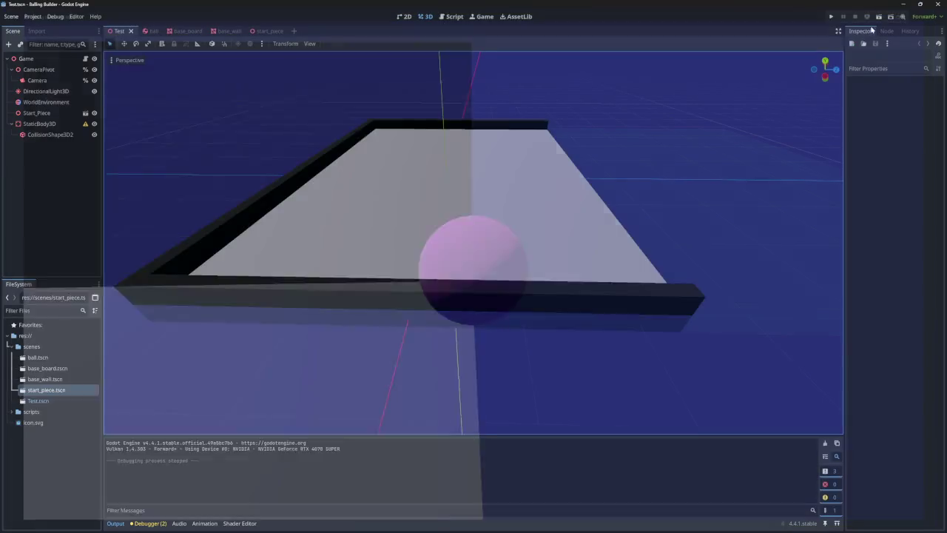
# - Undo and redo the recent physics stabilization setting changes
pyautogui.click(67, 170)
pyautogui.hotkey('ctrl', 'z')
pyautogui.hotkey('ctrl', 'z')
pyautogui.hotkey('ctrl', 'z')
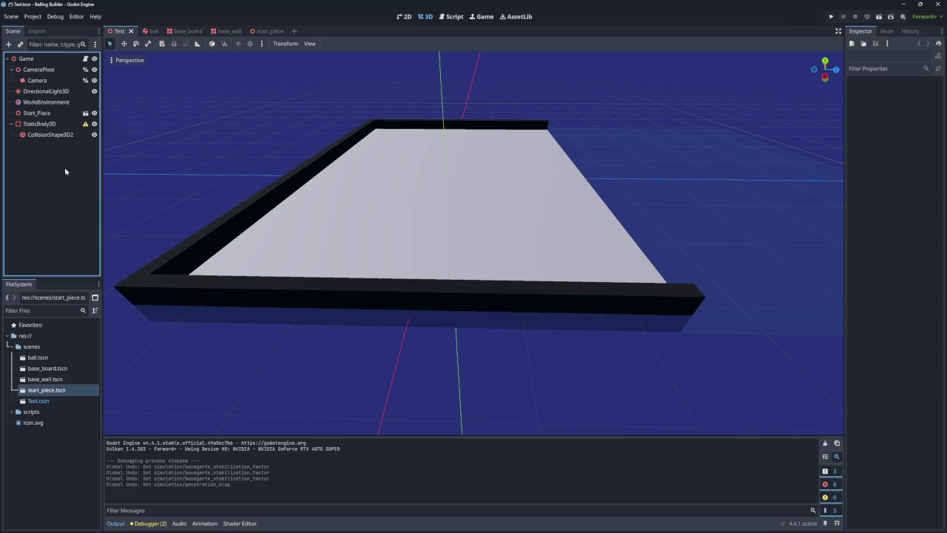
pyautogui.hotkey('ctrl', 'shift', 'z')
pyautogui.hotkey('ctrl', 'shift', 'z')
pyautogui.hotkey('ctrl', 'shift', 'z')
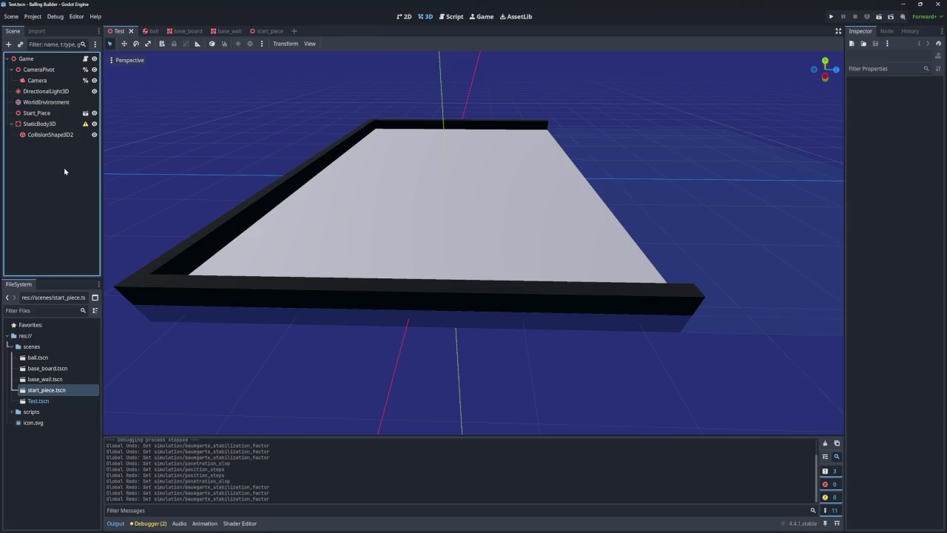
pyautogui.click(63, 137)
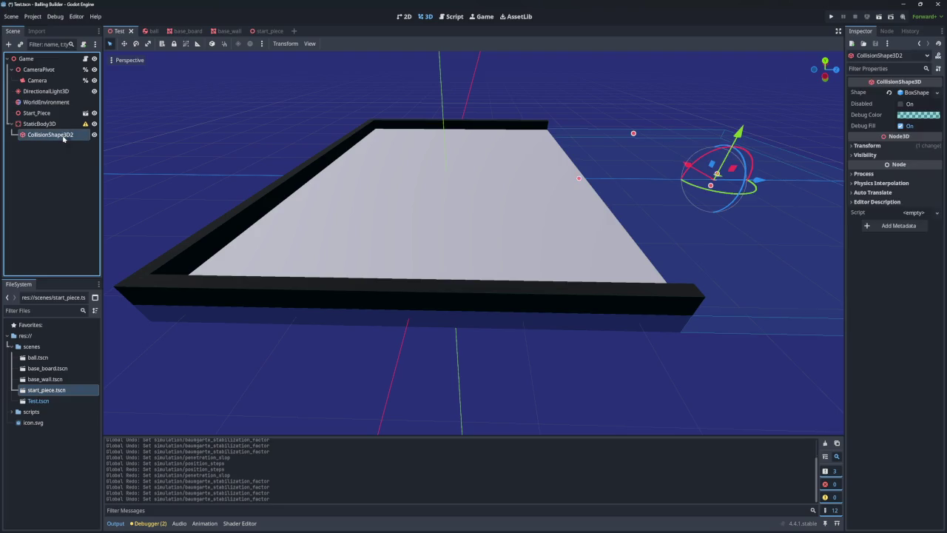
pyautogui.hotkey('ctrl', 'shift', 'z')
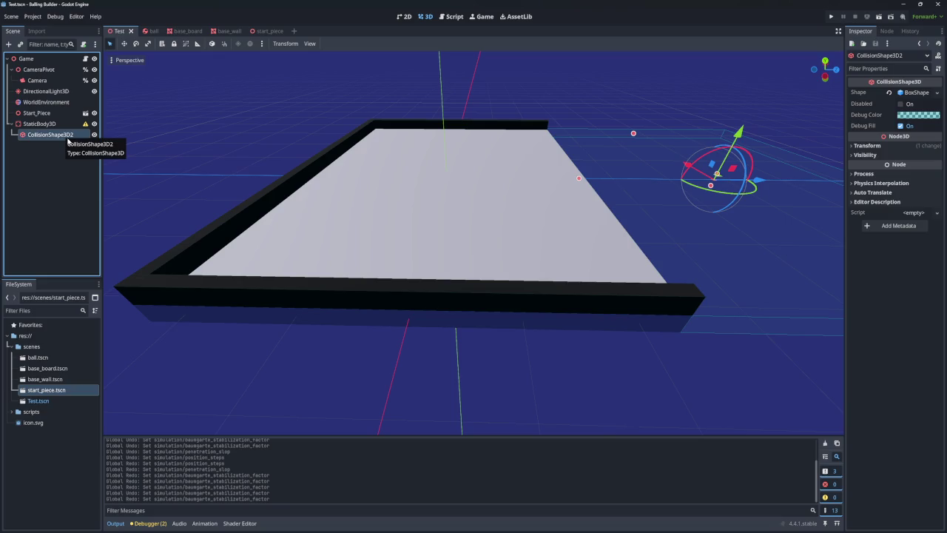
# - Duplicate CollisionShape3D2 into CollisionShape3D3 and set its Position z to 0
pyautogui.click(64, 125)
pyautogui.click(64, 135)
pyautogui.click(63, 125)
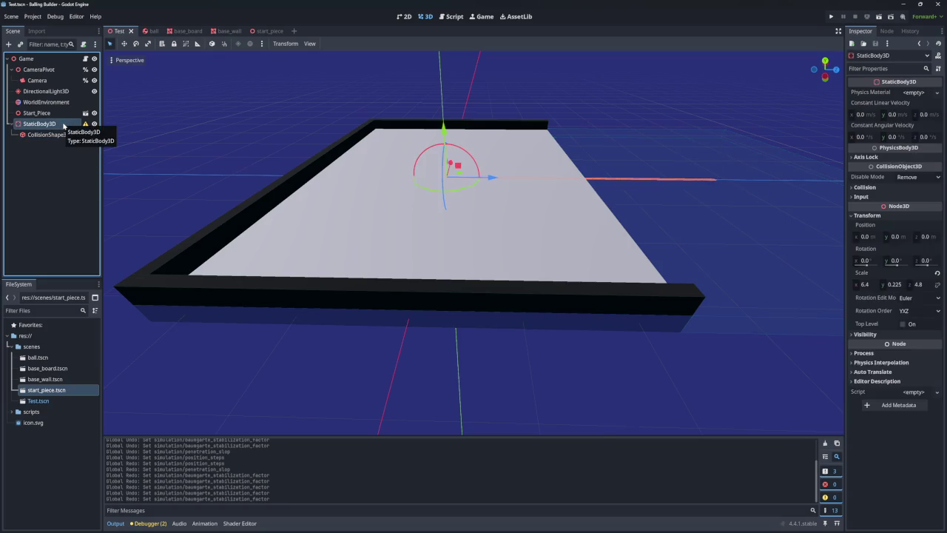
pyautogui.click(52, 134)
pyautogui.rightClick(52, 134)
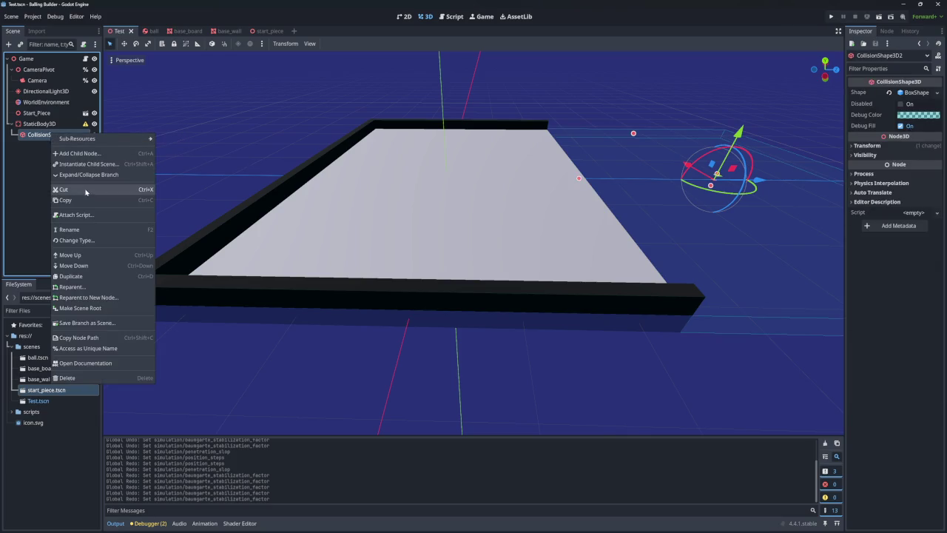
pyautogui.click(80, 277)
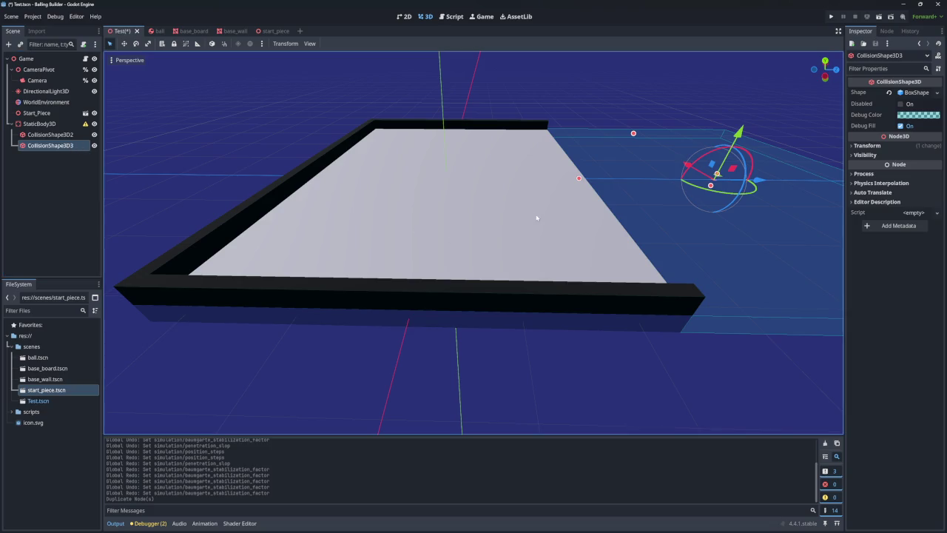
pyautogui.click(867, 146)
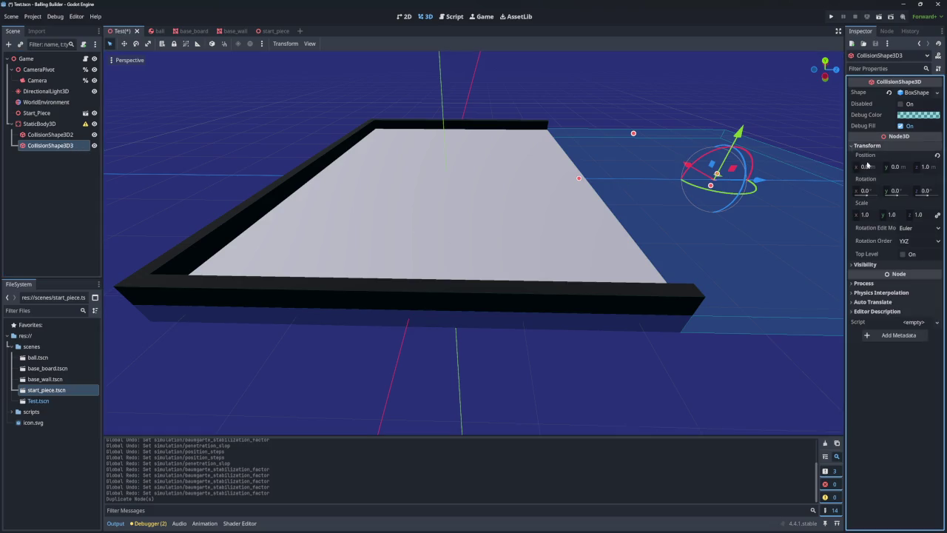
pyautogui.click(926, 168)
pyautogui.press('Return')
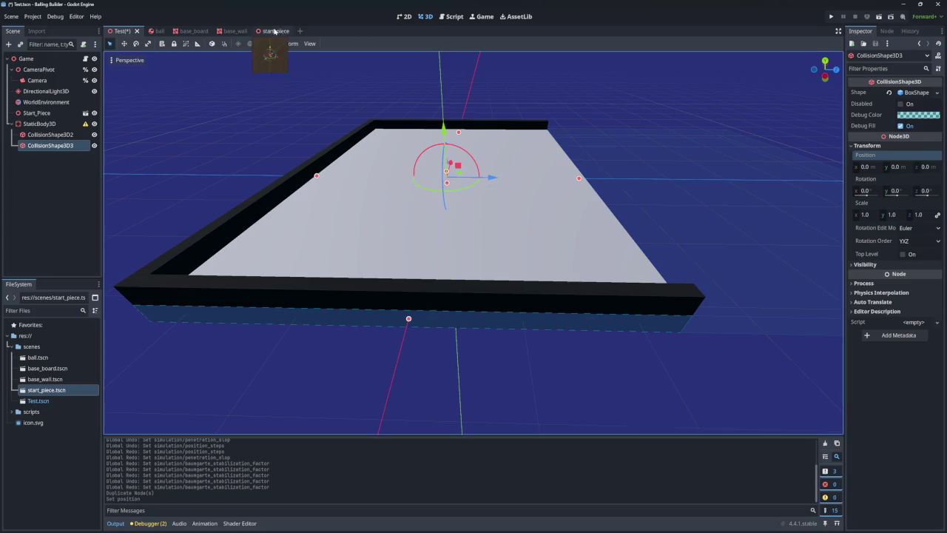
# - Select the Test scene's Game node and raise Balls Num from 10 to 100
pyautogui.click(191, 33)
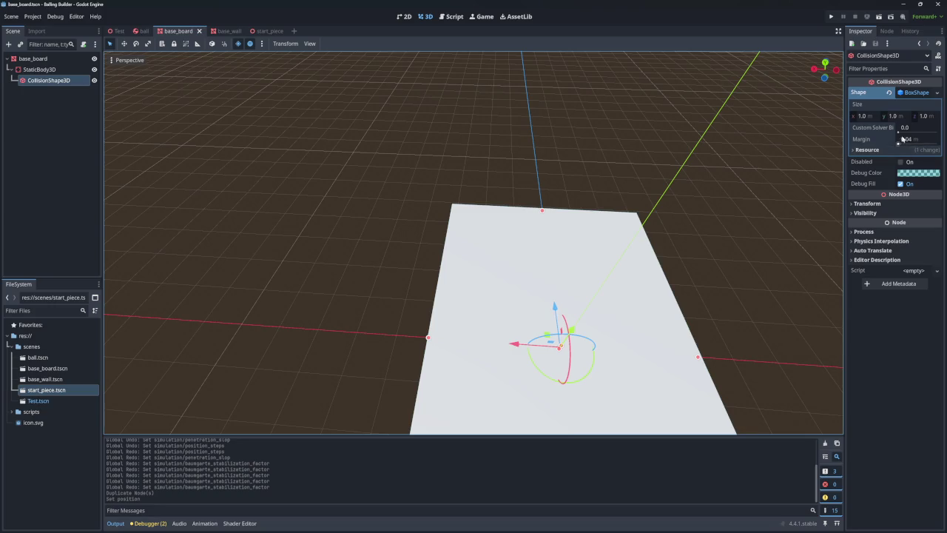
pyautogui.click(118, 32)
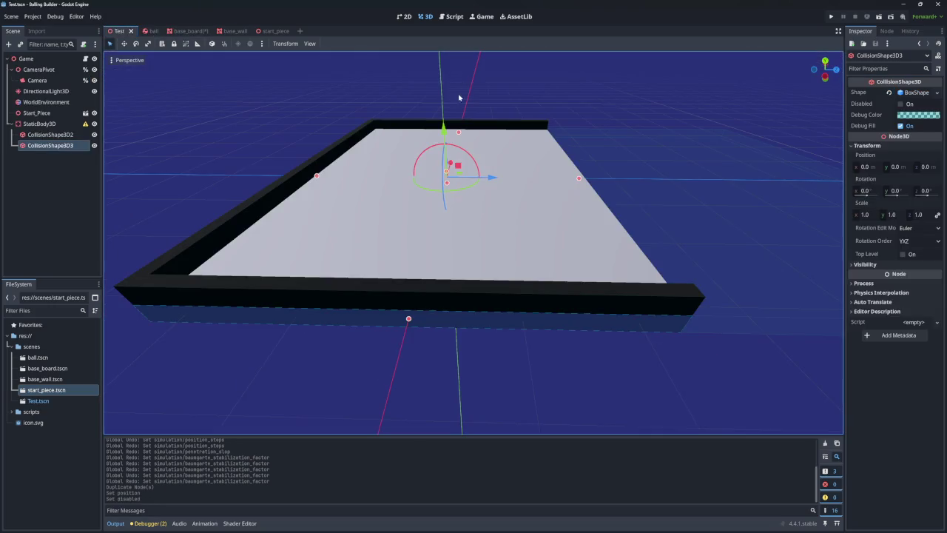
pyautogui.click(189, 31)
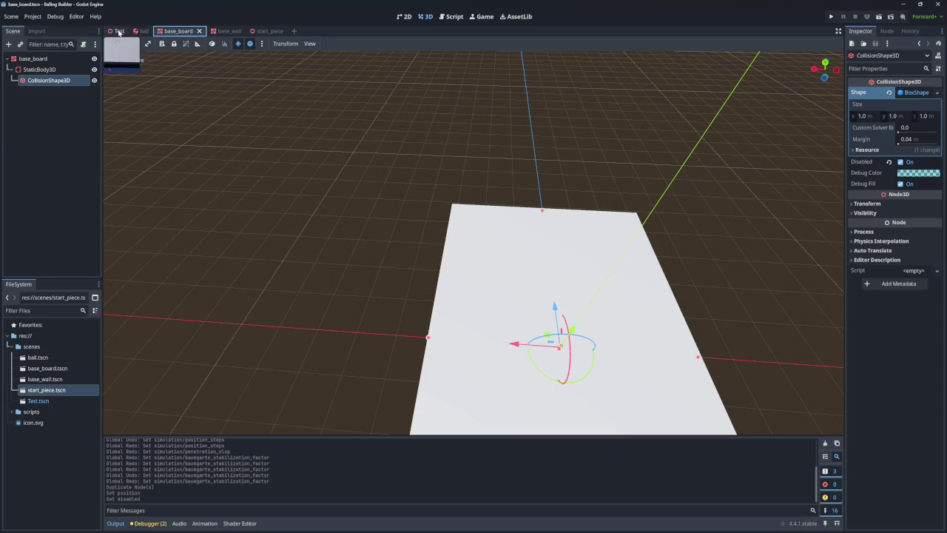
pyautogui.click(118, 31)
pyautogui.click(30, 59)
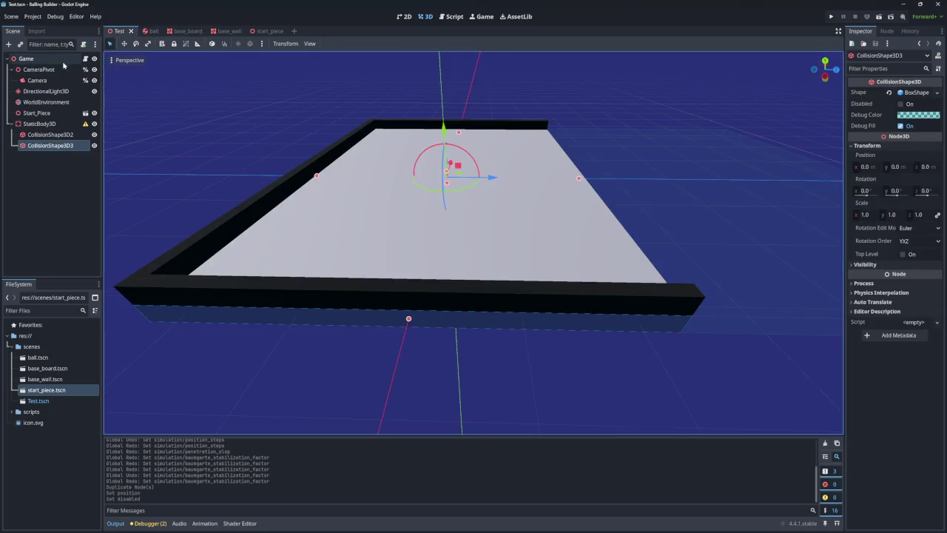
pyautogui.click(913, 94)
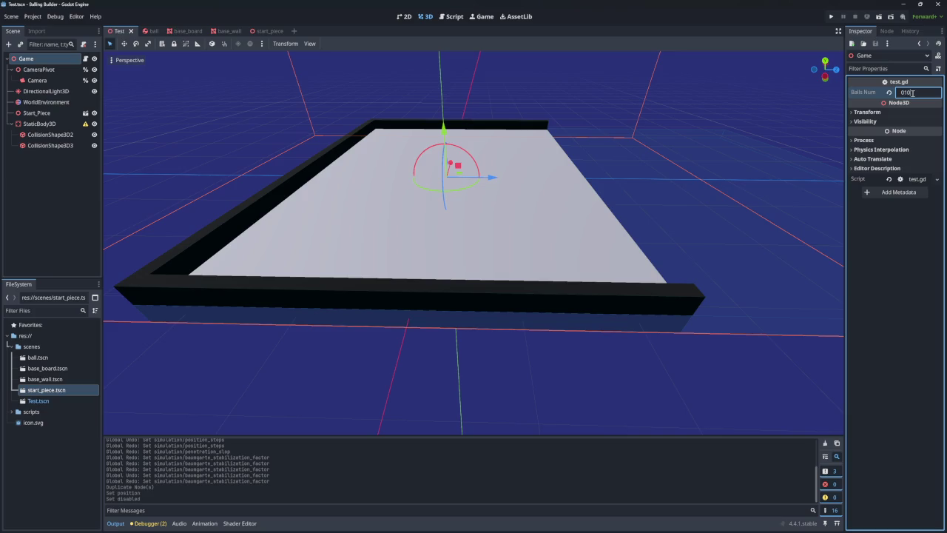
pyautogui.write('10')
pyautogui.press('Return')
# - Save and run the game with 100 marbles on the board, then close it
pyautogui.click(832, 17)
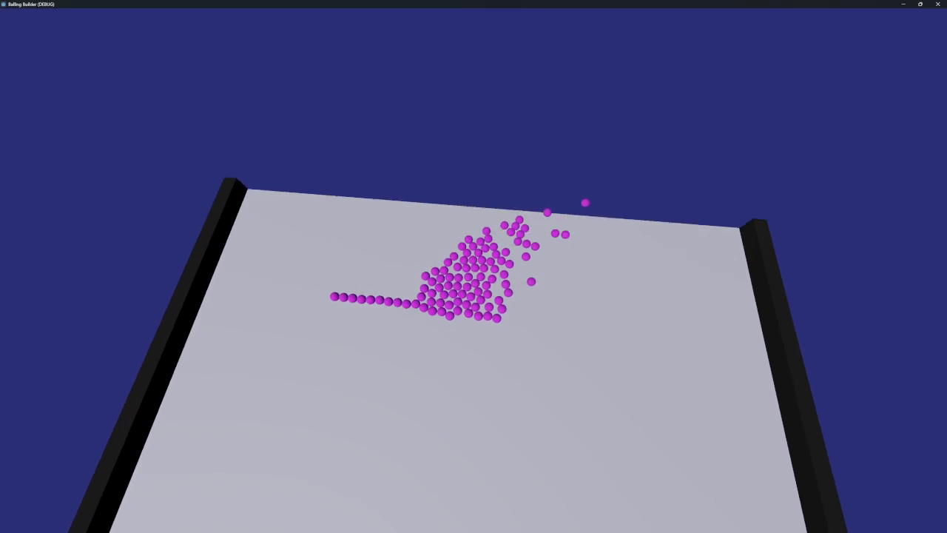
pyautogui.click(937, 4)
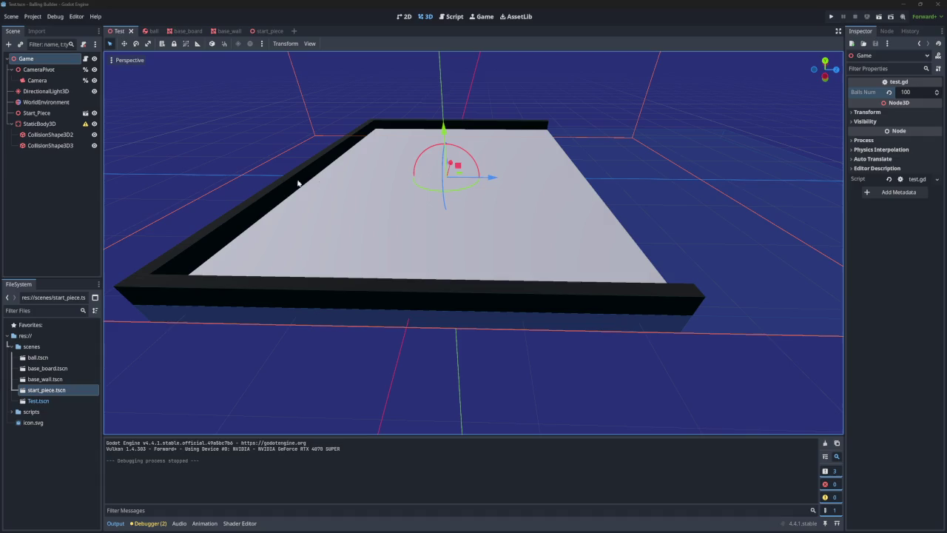
# - Inspect StaticBody3D and CollisionShape3D2 in the Inspector, then bring up StaticBody3D's context menu
pyautogui.click(37, 124)
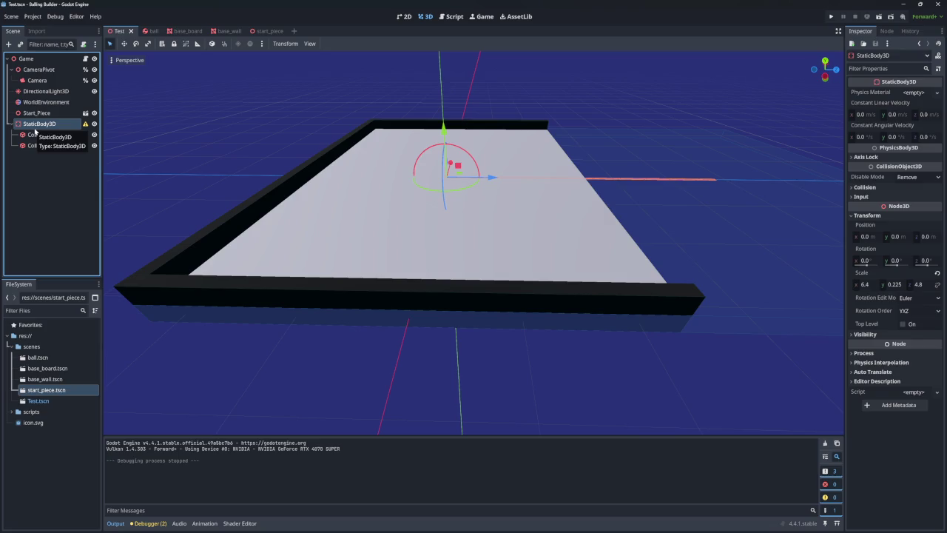
pyautogui.click(47, 166)
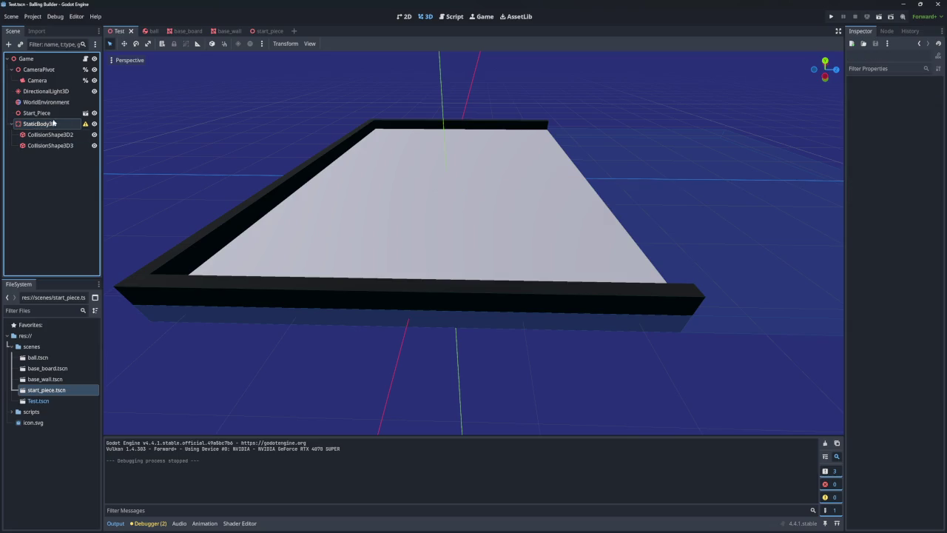
pyautogui.click(84, 124)
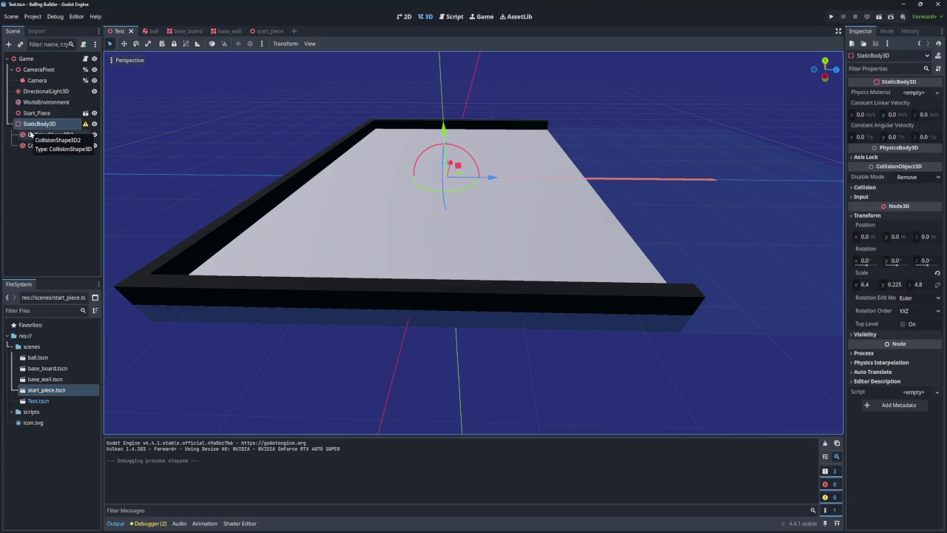
pyautogui.click(31, 134)
pyautogui.click(39, 123)
pyautogui.rightClick(39, 124)
# - Add a Node3D child under StaticBody3D
pyautogui.click(52, 130)
pyautogui.scroll(1, 399, 240)
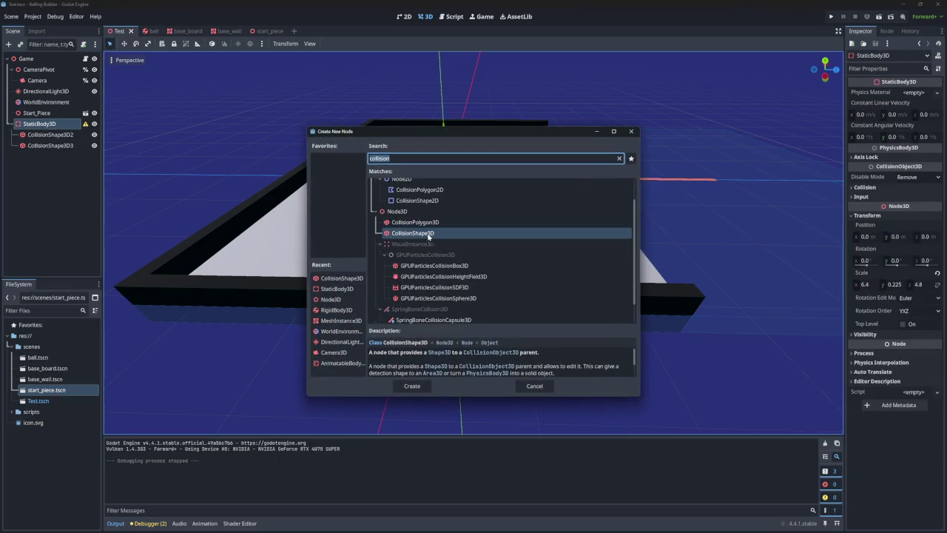
pyautogui.click(402, 239)
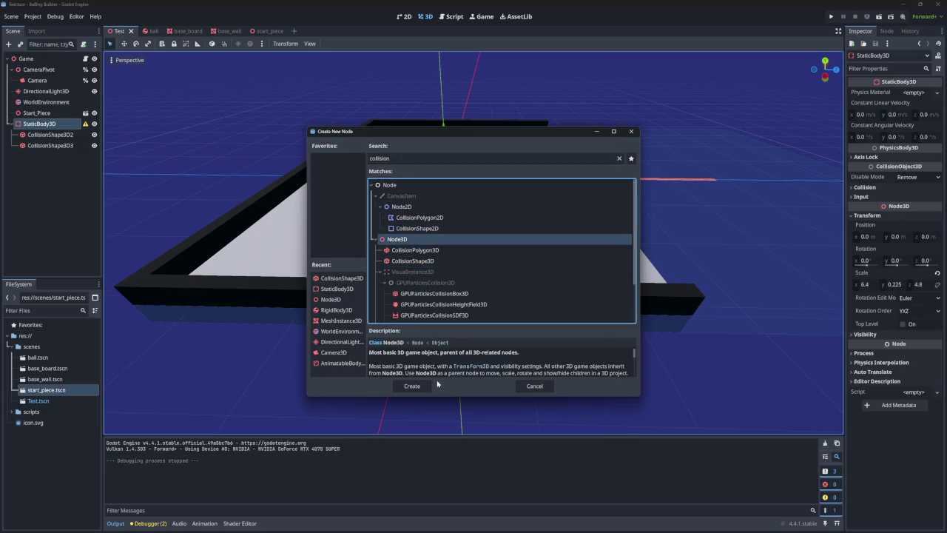
pyautogui.click(412, 386)
# - Move CollisionShape3D2 and CollisionShape3D3 into the Node3D and back, delete it, and open CollisionObject3D docs
pyautogui.click(63, 144)
pyautogui.keyDown('ctrl'); pyautogui.click(64, 134); pyautogui.keyUp('ctrl')
pyautogui.moveTo(64, 135)
pyautogui.mouseDown()
pyautogui.moveTo(46, 165)
pyautogui.moveTo(41, 156)
pyautogui.mouseUp()
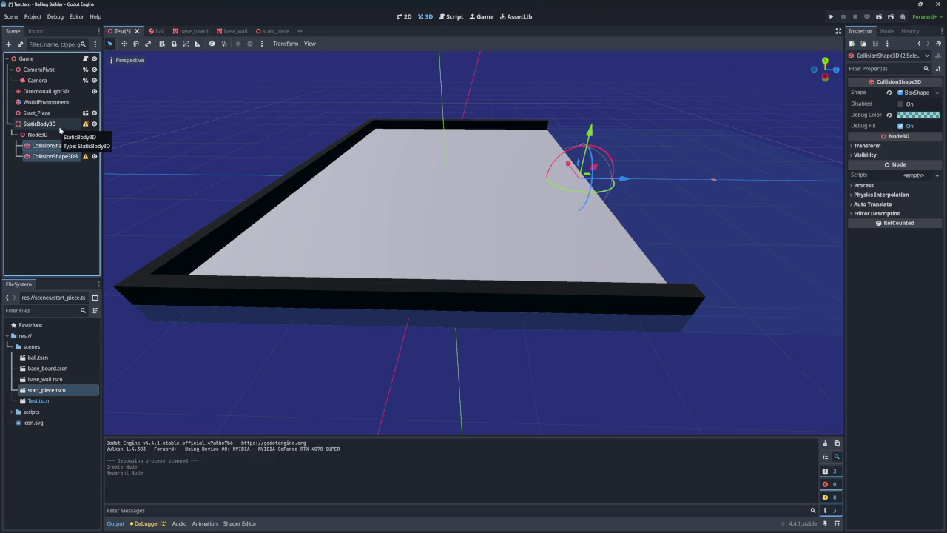
pyautogui.moveTo(86, 126)
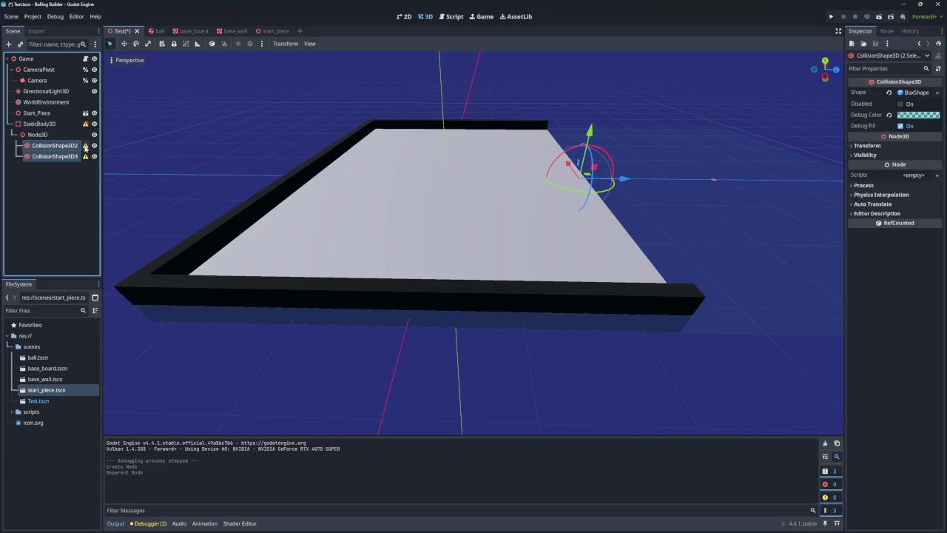
pyautogui.moveTo(86, 147)
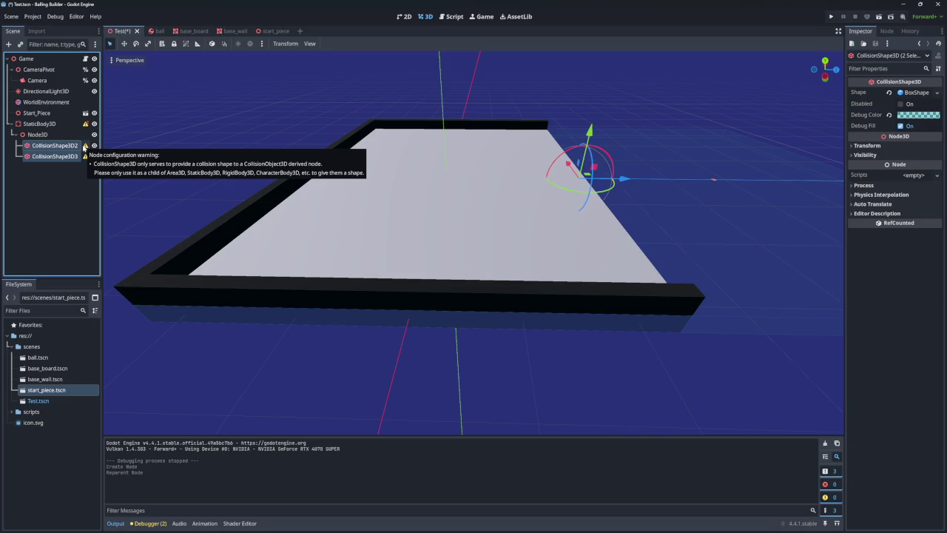
pyautogui.moveTo(52, 145); pyautogui.dragTo(52, 130)
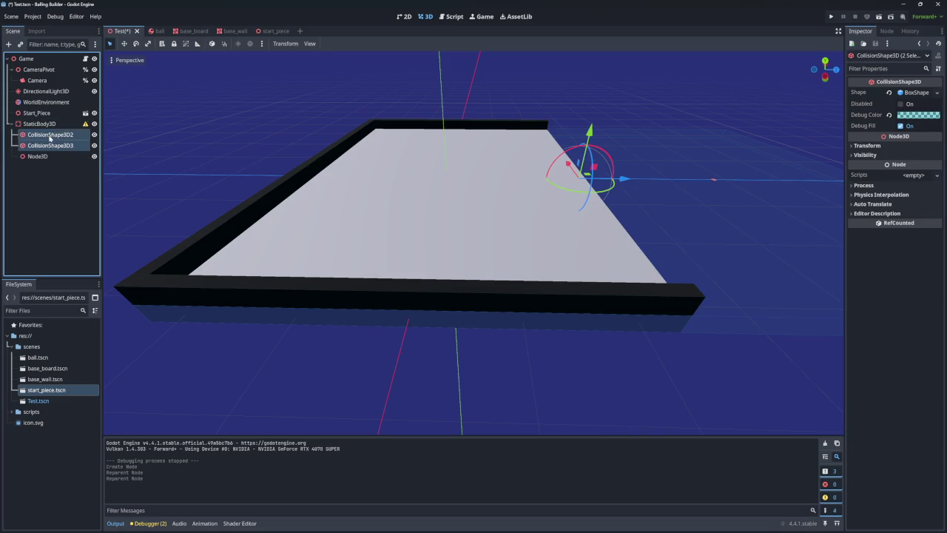
pyautogui.click(49, 157)
pyautogui.press('Delete')
pyautogui.press('Return')
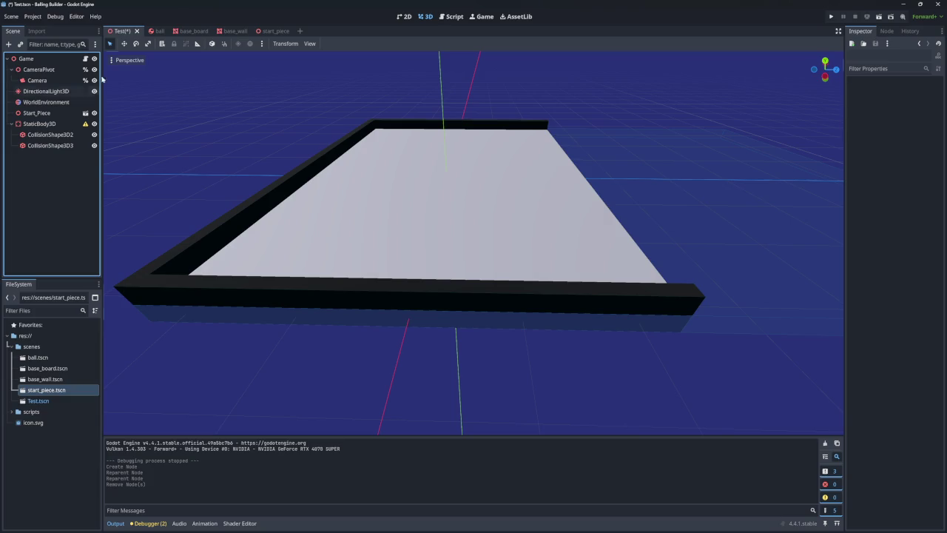
pyautogui.click(452, 16)
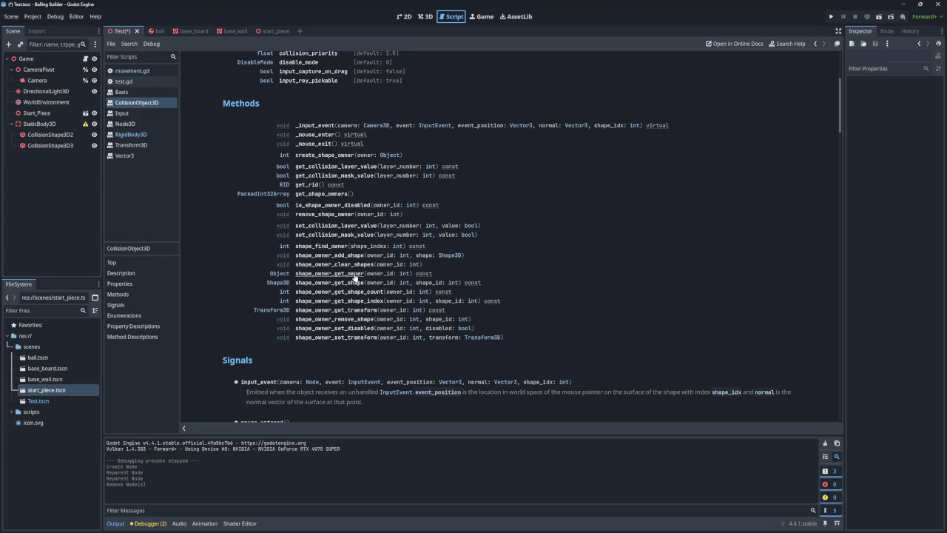
pyautogui.scroll(3, 343, 301)
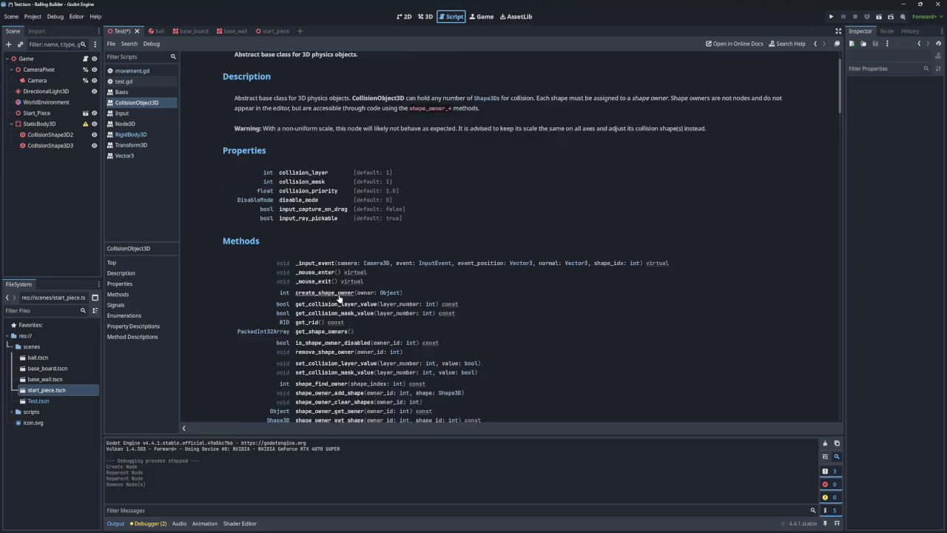
pyautogui.scroll(-3, 340, 289)
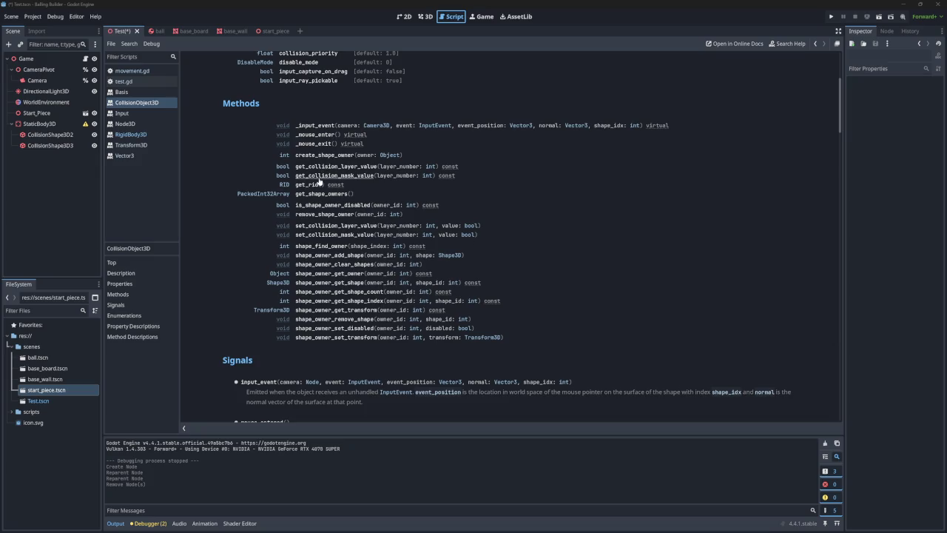
pyautogui.scroll(3, 544, 251)
pyautogui.scroll(-20, 542, 252)
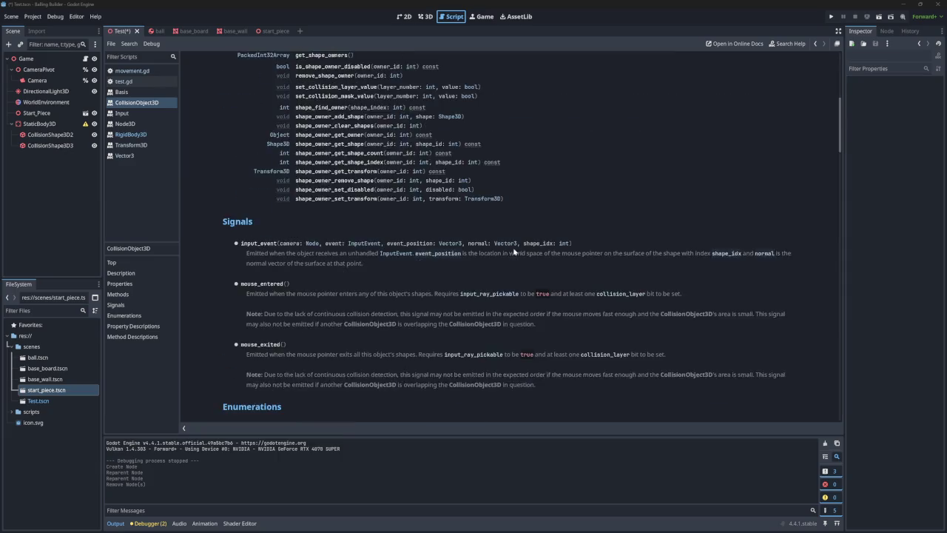
pyautogui.scroll(-5, 493, 247)
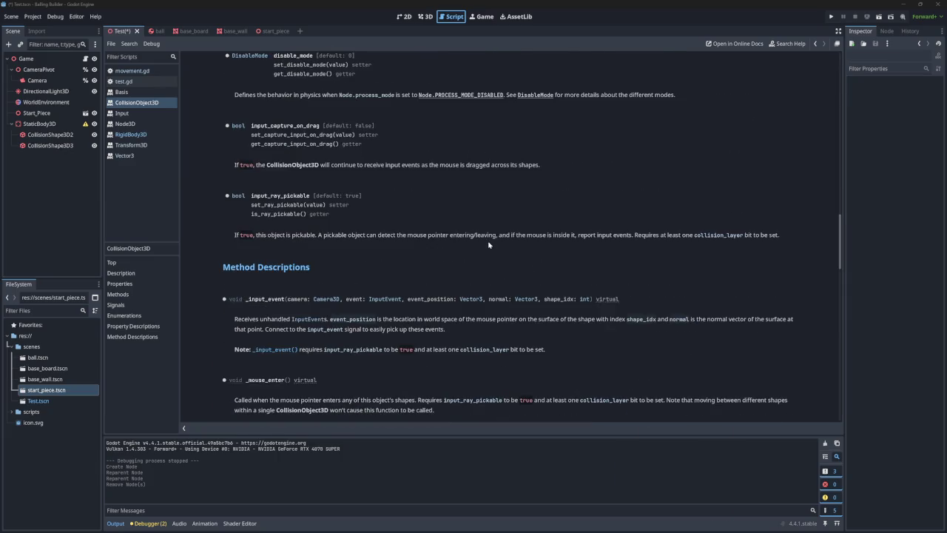
pyautogui.scroll(-7, 489, 245)
pyautogui.scroll(-8, 477, 252)
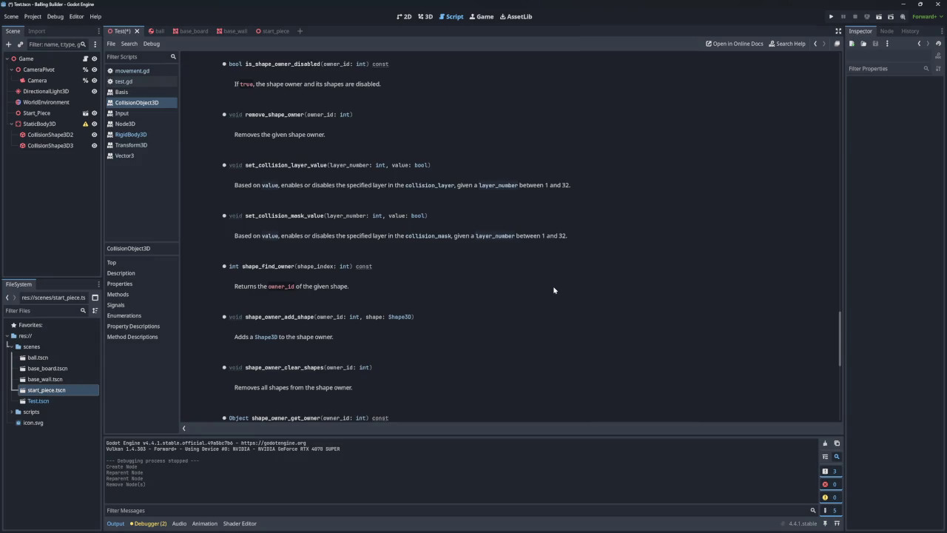
# - Search the CollisionObject3D reference for 'add', 'remove' and 'exception', finding no matches
pyautogui.hotkey('ctrl', 'f')
pyautogui.write('add')
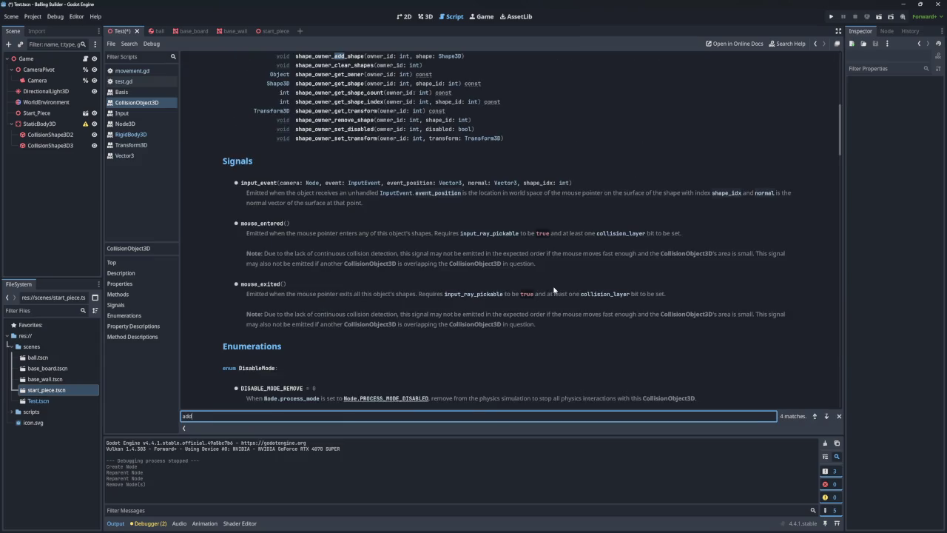
pyautogui.press('BackSpace')
pyautogui.press('BackSpace')
pyautogui.press('BackSpace')
pyautogui.write('removed')
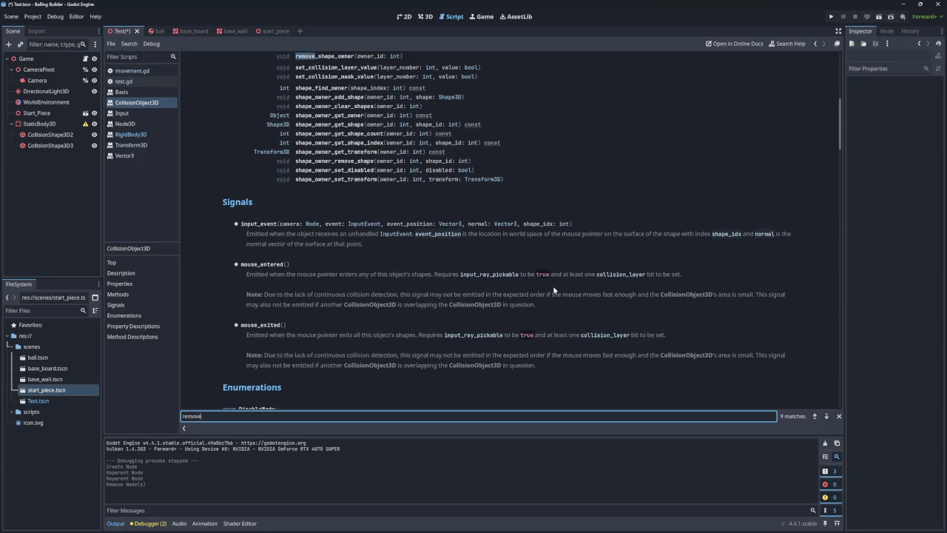
pyautogui.press('BackSpace')
pyautogui.write('_co')
pyautogui.press('BackSpace')
pyautogui.press('BackSpace')
pyautogui.press('BackSpace')
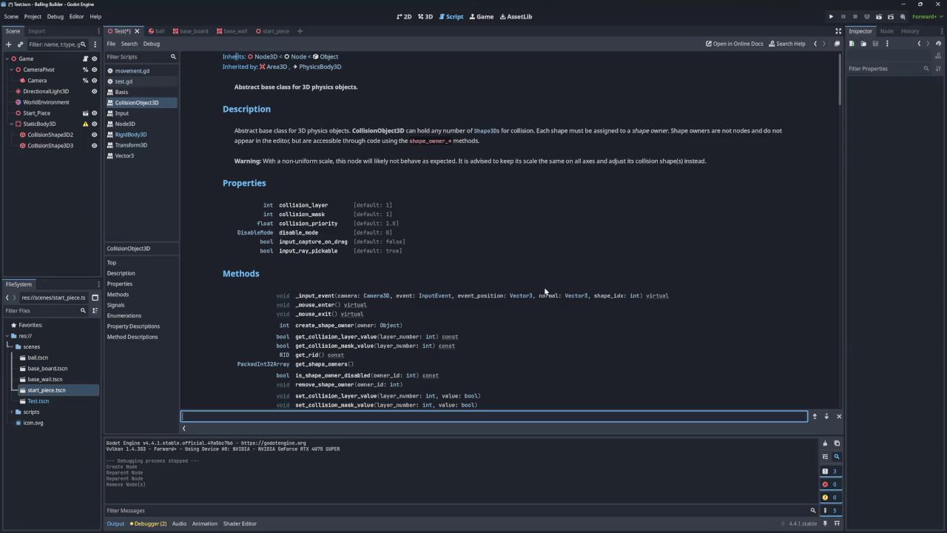
pyautogui.write('excep')
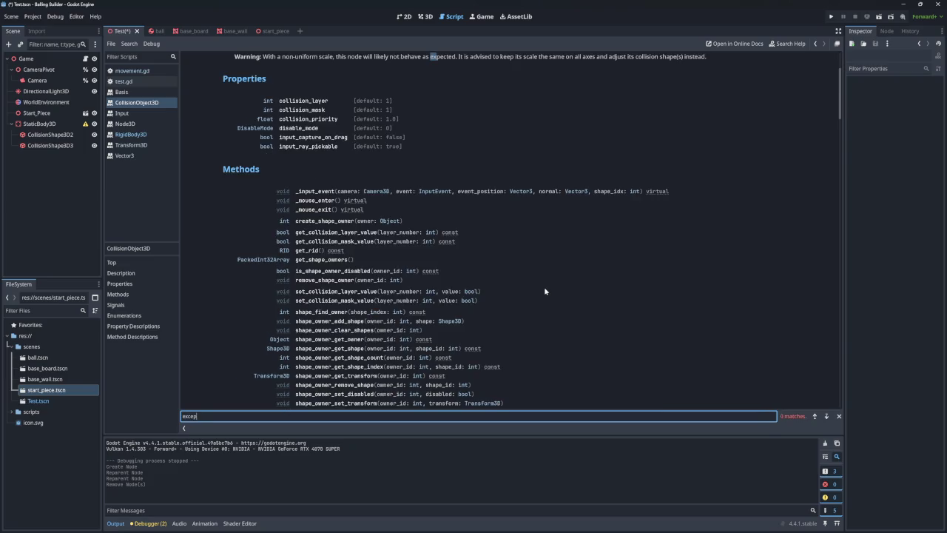
pyautogui.write('tion')
# - Open the RigidBody3D docs, follow its PhysicsBody3D parent link and scroll to Methods
pyautogui.click(132, 134)
pyautogui.scroll(-10, 405, 222)
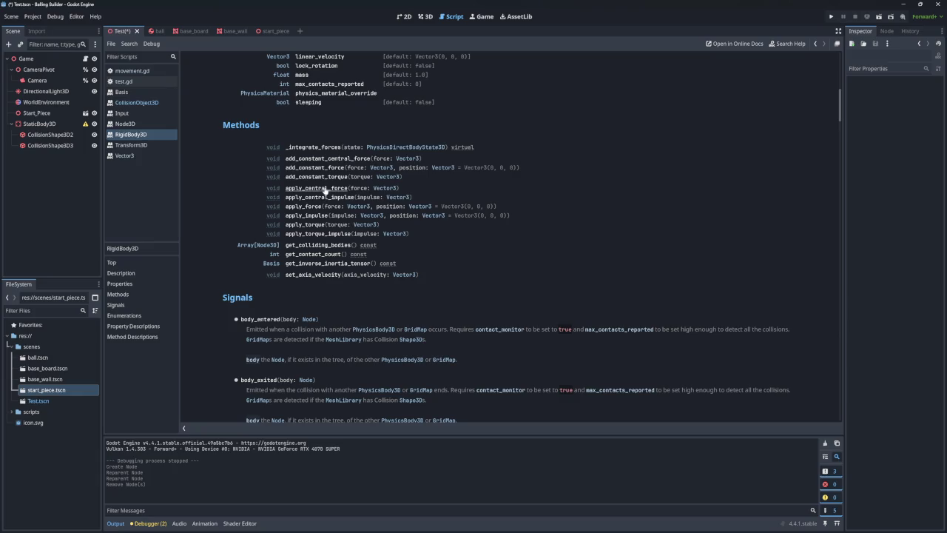
pyautogui.scroll(10, 325, 189)
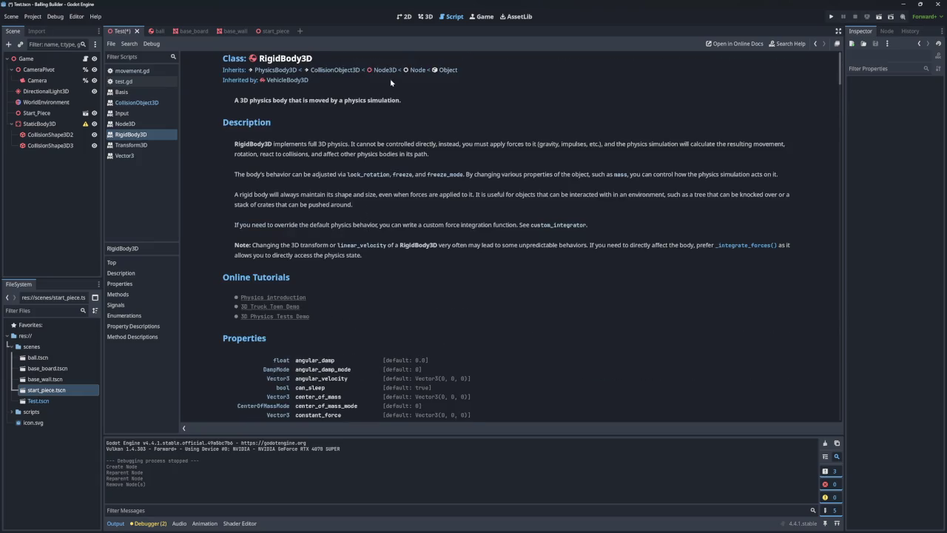
pyautogui.click(270, 72)
pyautogui.scroll(-5, 360, 166)
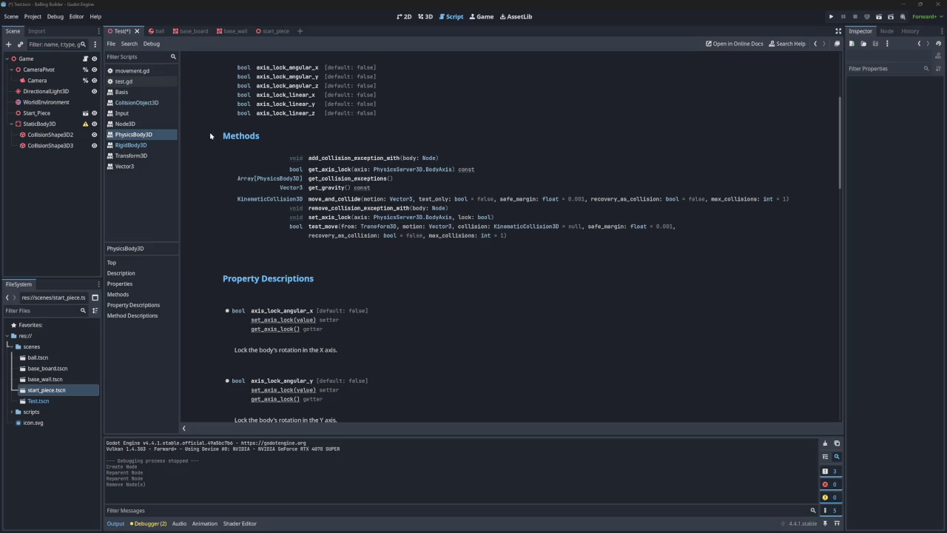
# - Jump to add_collision_exception_with and highlight its description about bodies it can't collide with
pyautogui.click(353, 158)
pyautogui.moveTo(234, 87); pyautogui.dragTo(416, 90)
pyautogui.moveTo(305, 88); pyautogui.dragTo(412, 89)
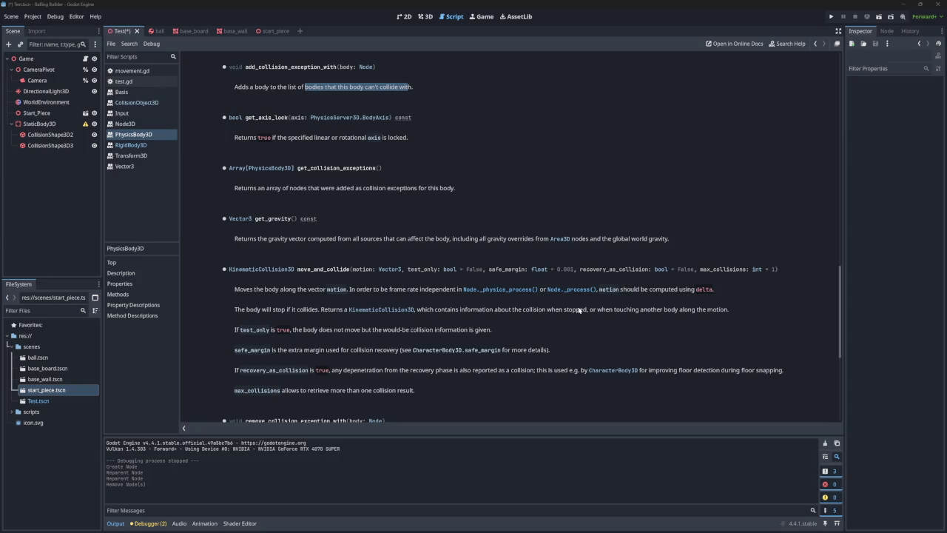
pyautogui.scroll(5, 402, 139)
pyautogui.moveTo(246, 271)
pyautogui.mouseDown()
pyautogui.moveTo(438, 273)
pyautogui.moveTo(211, 267)
pyautogui.moveTo(203, 252)
pyautogui.mouseUp()
pyautogui.click(440, 274)
pyautogui.moveTo(265, 253); pyautogui.dragTo(314, 264)
# - Highlight the remove_collision_exception_with description, then switch to the ball scene
pyautogui.scroll(-5, 314, 264)
pyautogui.scroll(-4, 314, 264)
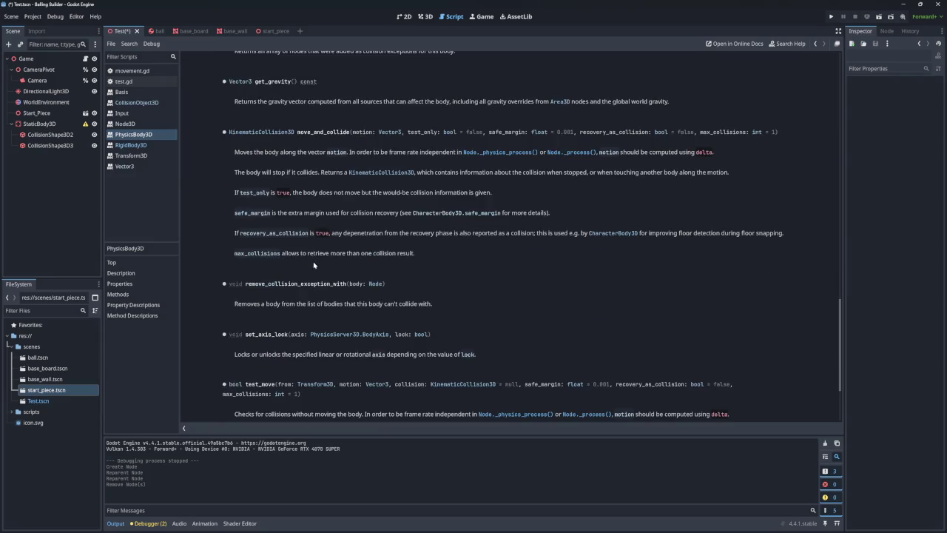
pyautogui.moveTo(252, 303); pyautogui.dragTo(371, 303)
pyautogui.click(419, 305)
pyautogui.moveTo(291, 303); pyautogui.dragTo(428, 304)
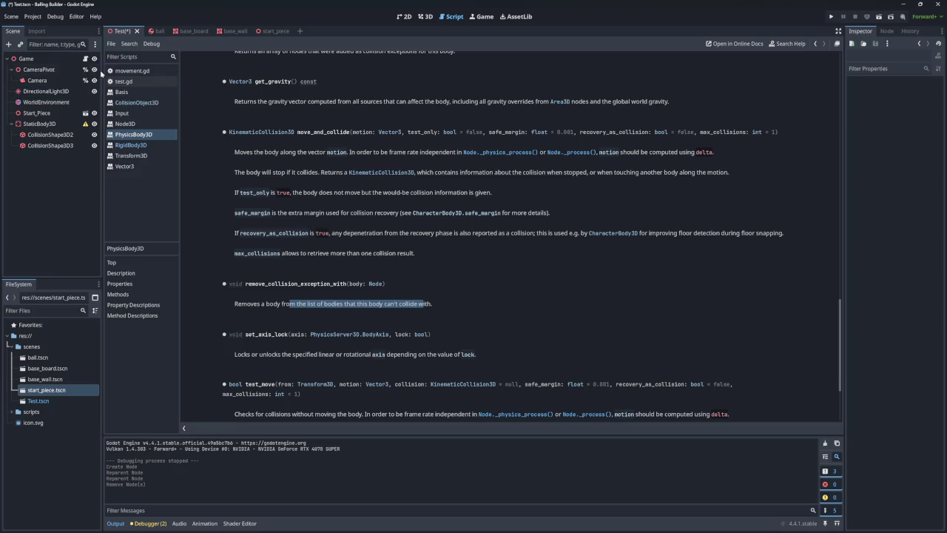
pyautogui.moveTo(54, 125)
pyautogui.mouseDown()
pyautogui.moveTo(44, 69)
pyautogui.moveTo(152, 33)
pyautogui.moveTo(116, 53)
pyautogui.moveTo(38, 63)
pyautogui.mouseUp()
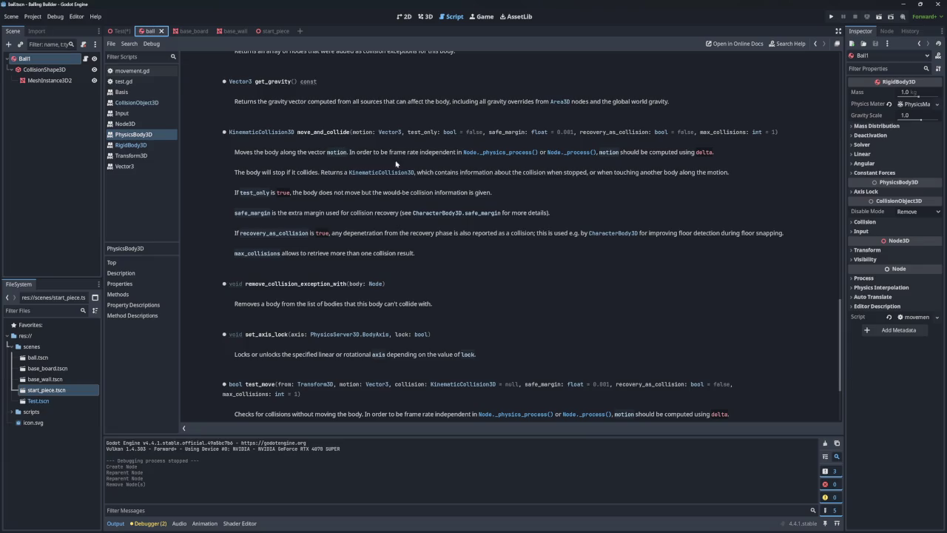
pyautogui.click(854, 194)
pyautogui.click(854, 194)
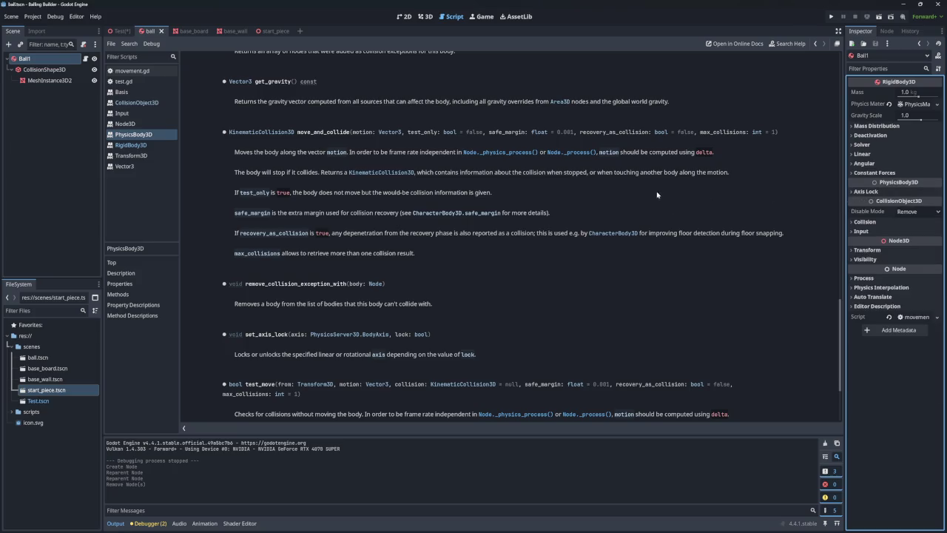
pyautogui.click(853, 194)
pyautogui.doubleClick(853, 194)
pyautogui.click(853, 194)
pyautogui.scroll(15, 311, 150)
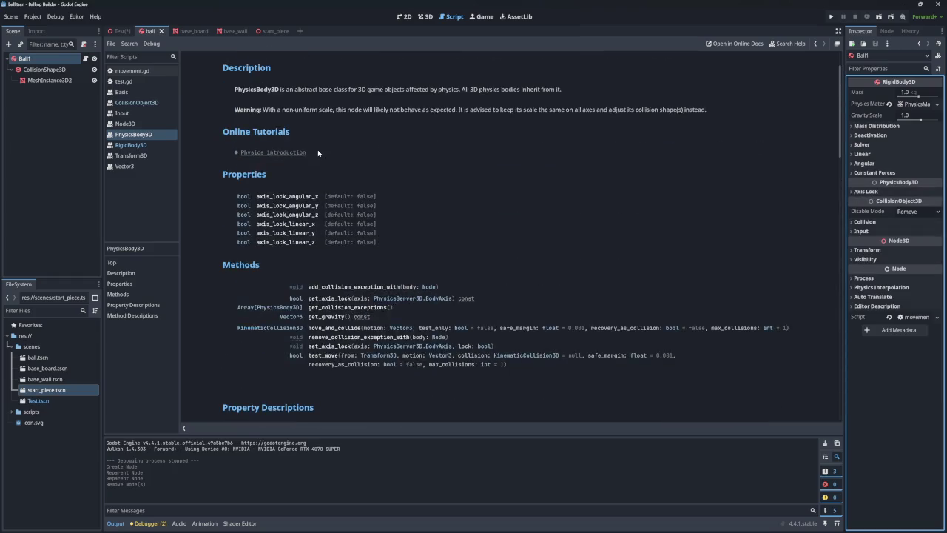
pyautogui.scroll(-2, 405, 222)
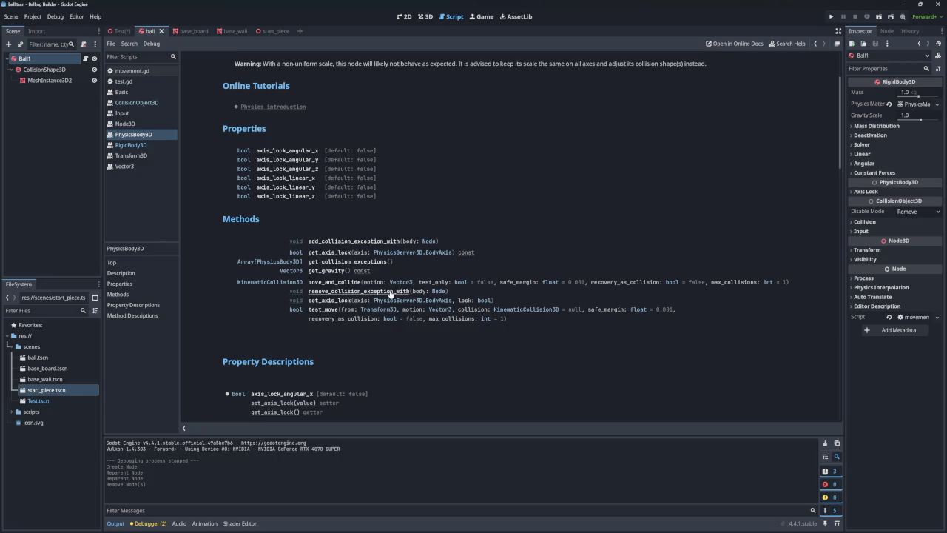
pyautogui.click(390, 293)
pyautogui.scroll(3, 344, 171)
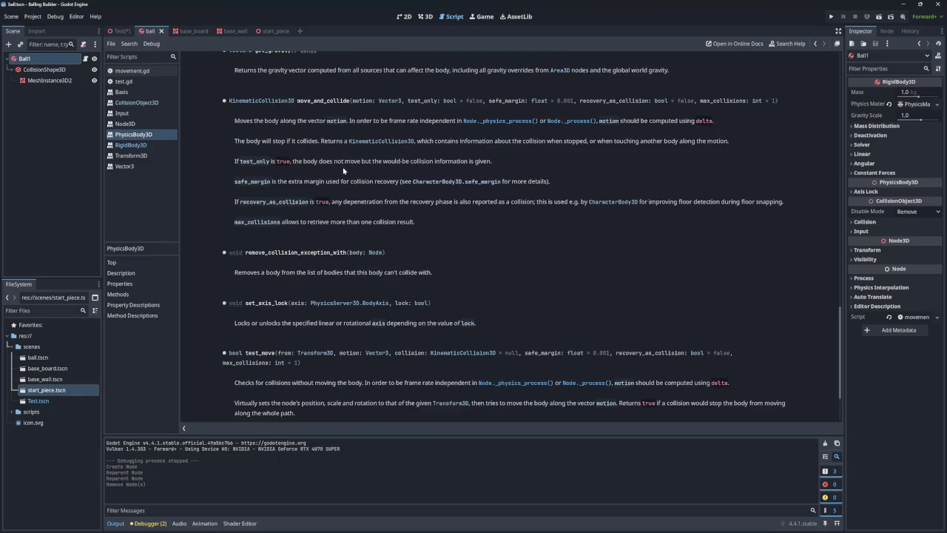
pyautogui.moveTo(288, 270)
pyautogui.mouseDown()
pyautogui.moveTo(432, 272)
pyautogui.moveTo(234, 272)
pyautogui.moveTo(213, 254)
pyautogui.moveTo(447, 274)
pyautogui.mouseUp()
pyautogui.click(445, 274)
pyautogui.click(211, 253)
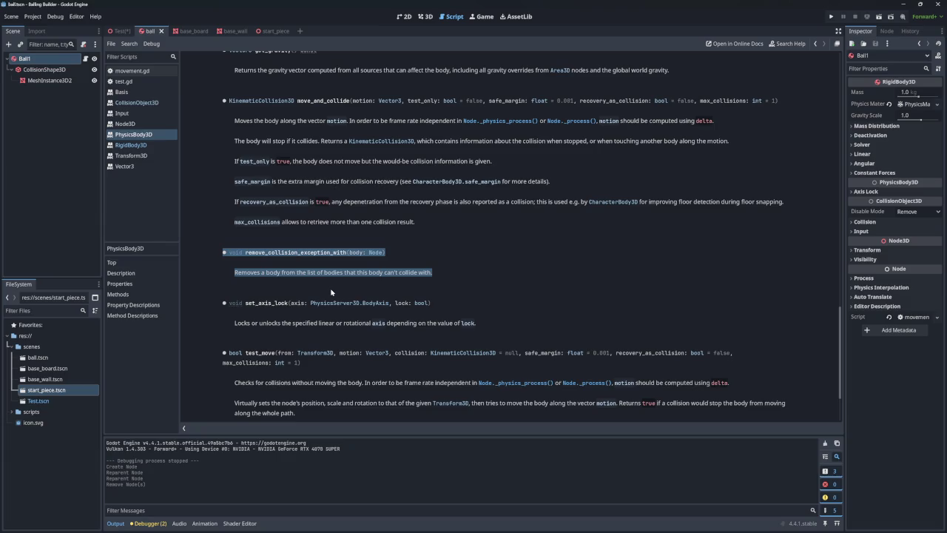
# - Switch to the Test scene and show its walled board in the 3D viewport
pyautogui.click(116, 31)
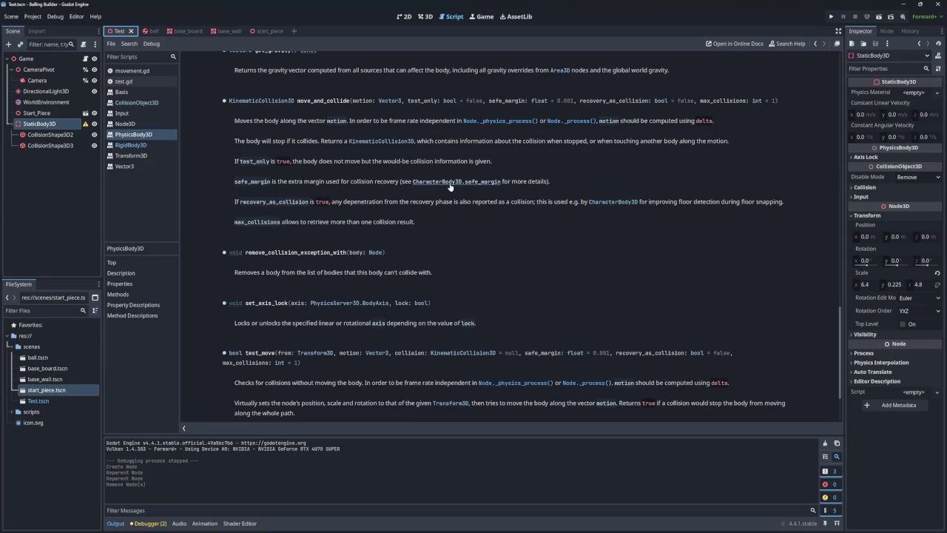
pyautogui.moveTo(278, 253); pyautogui.dragTo(330, 253)
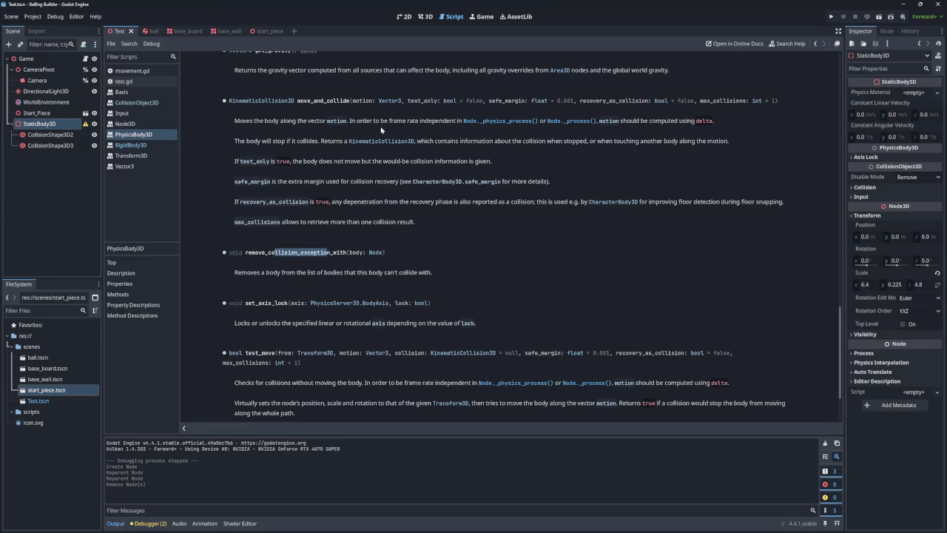
pyautogui.click(426, 17)
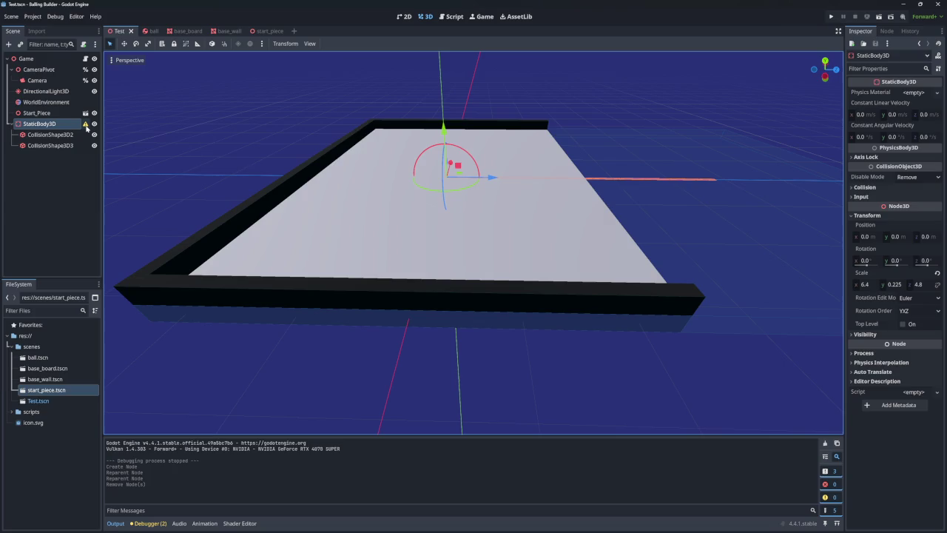
pyautogui.moveTo(86, 128)
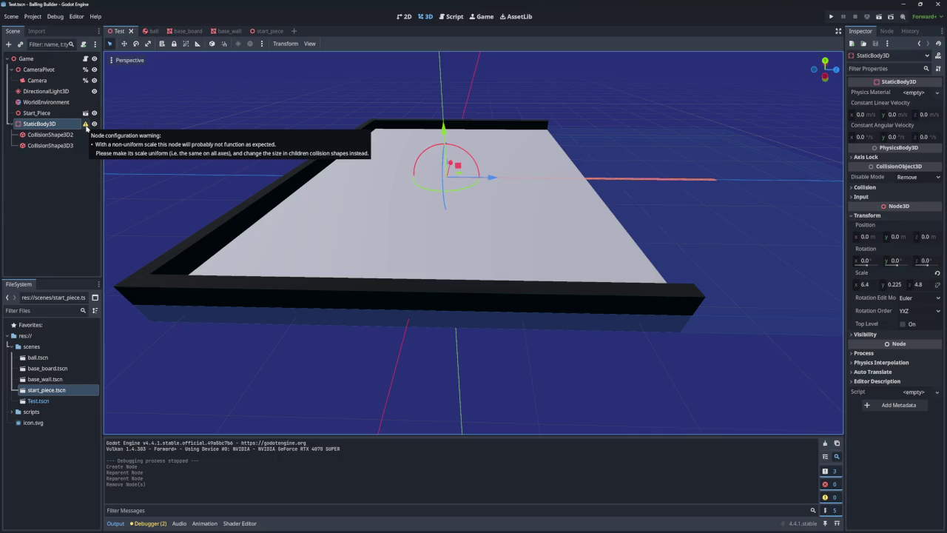
pyautogui.click(51, 134)
pyautogui.click(50, 145)
pyautogui.click(50, 134)
pyautogui.click(50, 145)
pyautogui.click(51, 135)
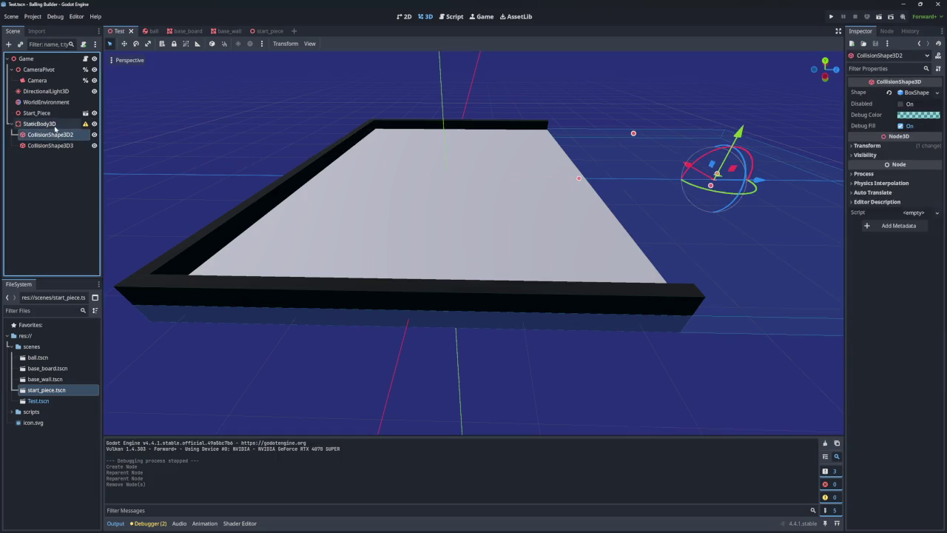
pyautogui.click(56, 145)
pyautogui.click(59, 124)
pyautogui.click(60, 145)
pyautogui.click(62, 130)
pyautogui.click(59, 145)
pyautogui.click(60, 124)
pyautogui.click(59, 134)
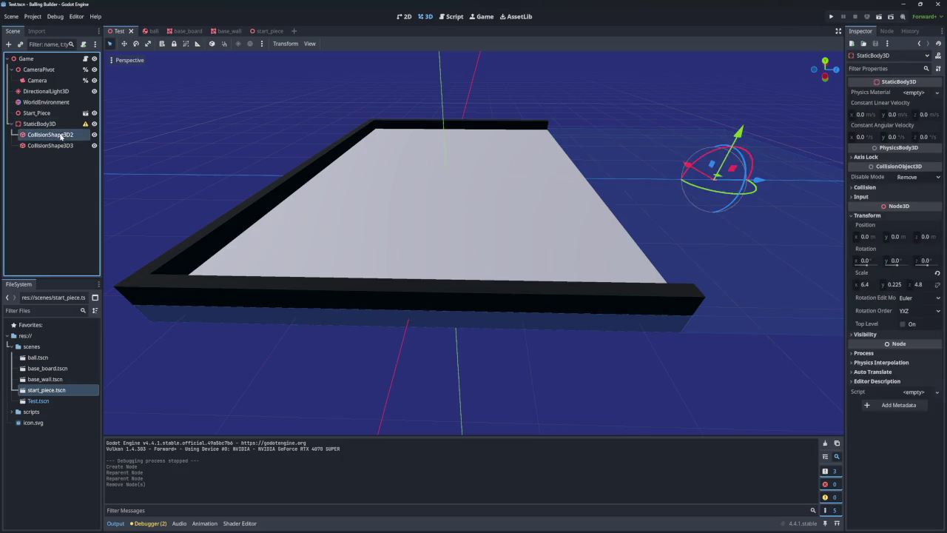
pyautogui.click(61, 145)
pyautogui.click(60, 124)
pyautogui.click(61, 135)
pyautogui.click(63, 124)
pyautogui.click(65, 135)
pyautogui.click(65, 124)
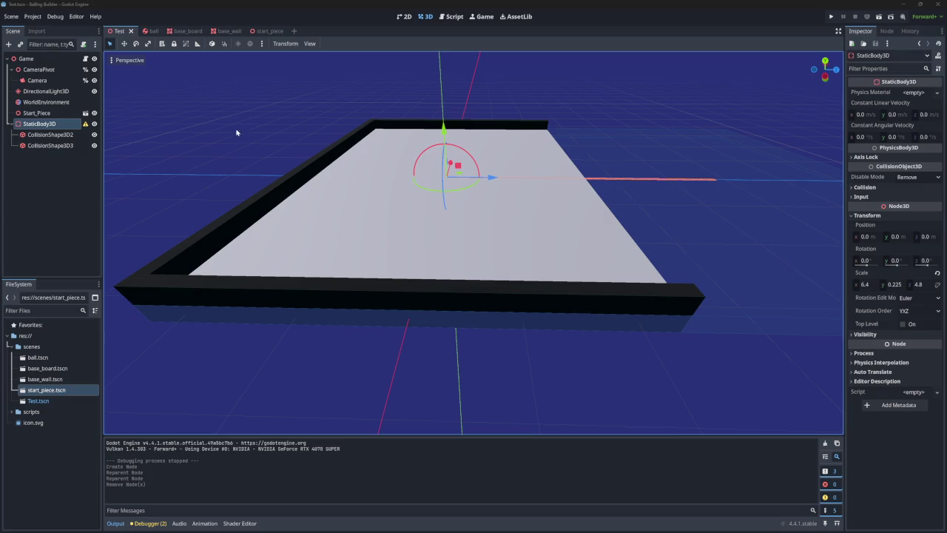
# - Return to the PhysicsBody3D reference and select the add_collision_exception_with description text
pyautogui.click(452, 17)
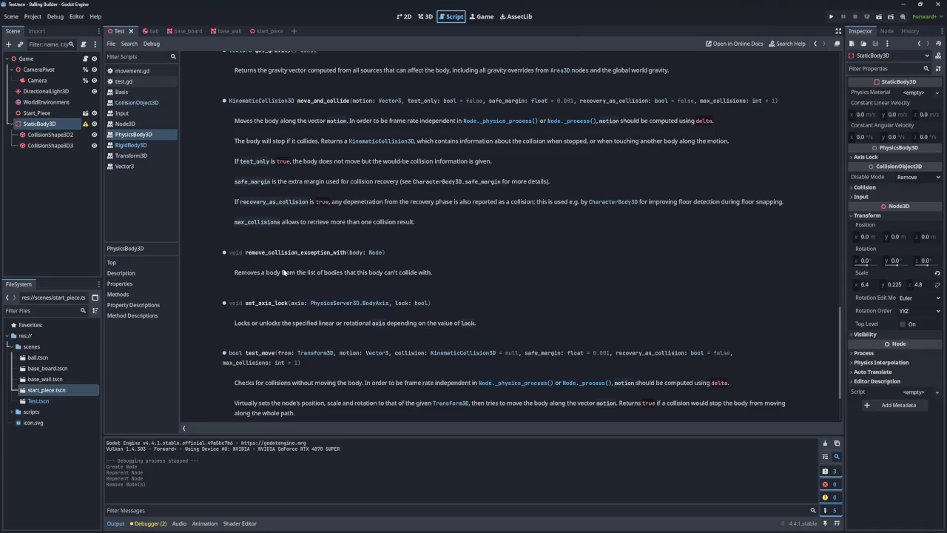
pyautogui.moveTo(433, 273); pyautogui.dragTo(245, 252)
pyautogui.scroll(5, 310, 266)
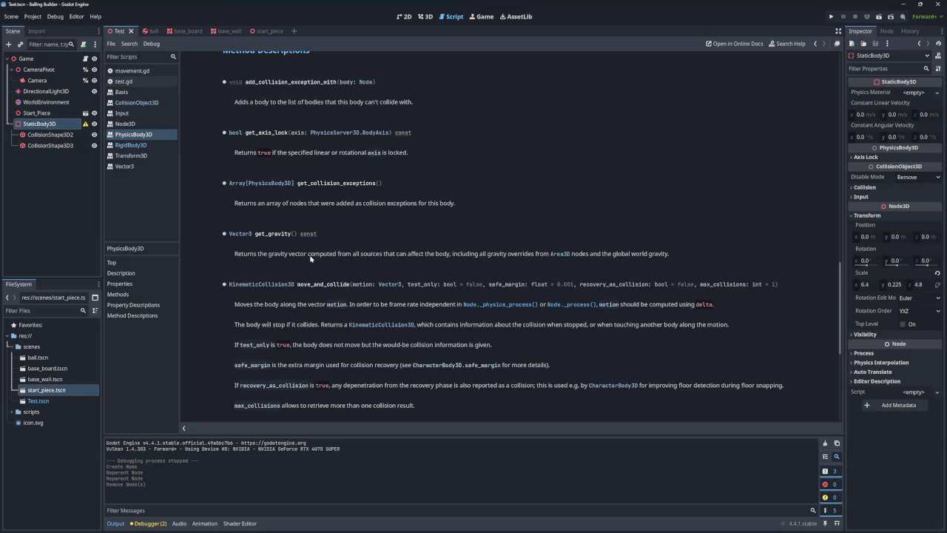
pyautogui.scroll(-2, 311, 226)
pyautogui.moveTo(251, 127); pyautogui.dragTo(434, 148)
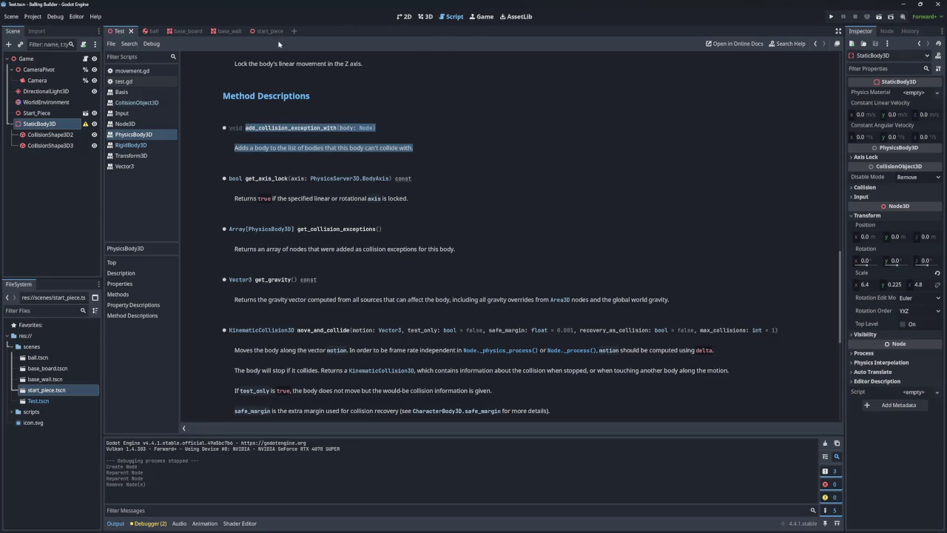
pyautogui.scroll(-3, 289, 154)
pyautogui.scroll(4, 296, 153)
pyautogui.scroll(-2, 297, 156)
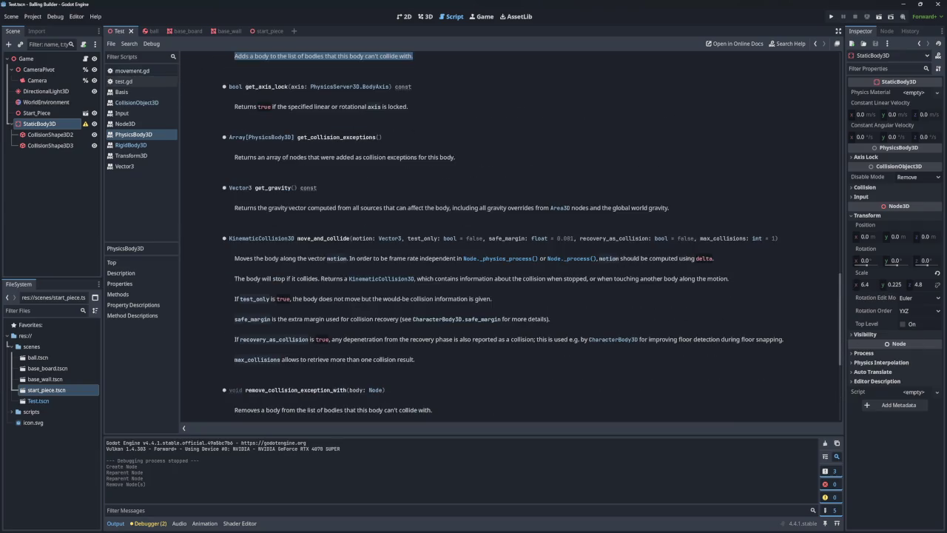